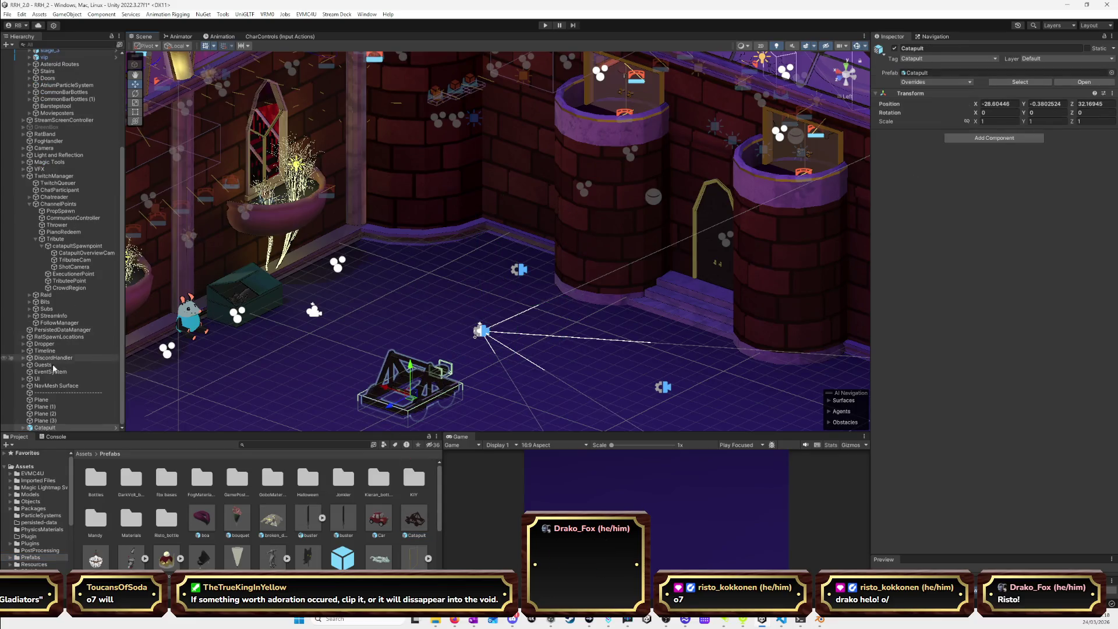
Select Catapult.spoon and raise its Hinge Joint spring from 10000 to 15000.
left_click(24, 427)
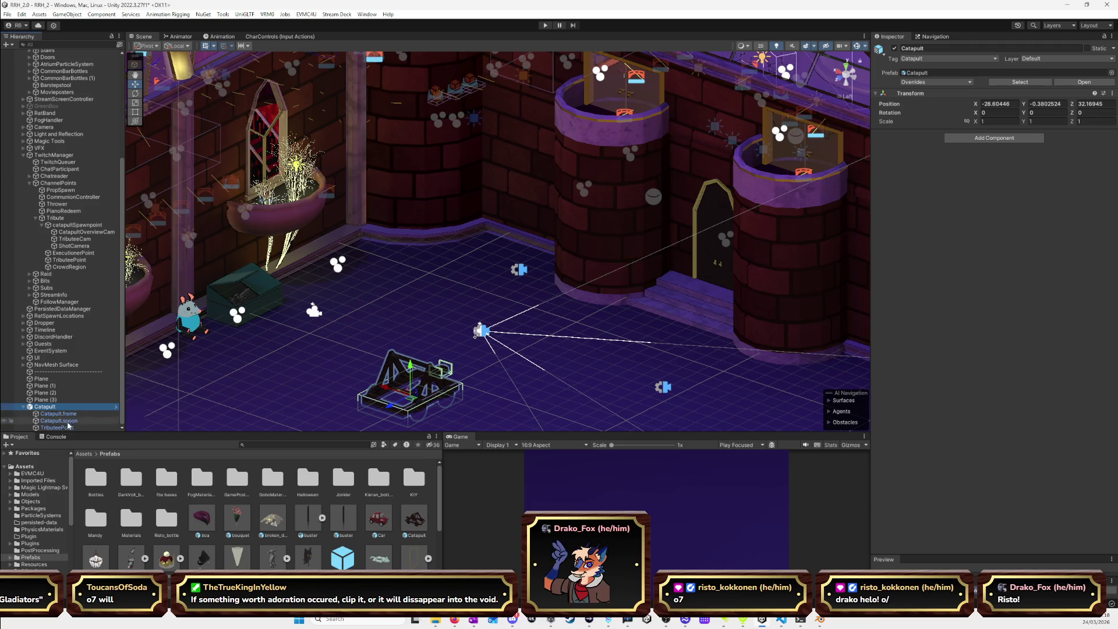
left_click(66, 414)
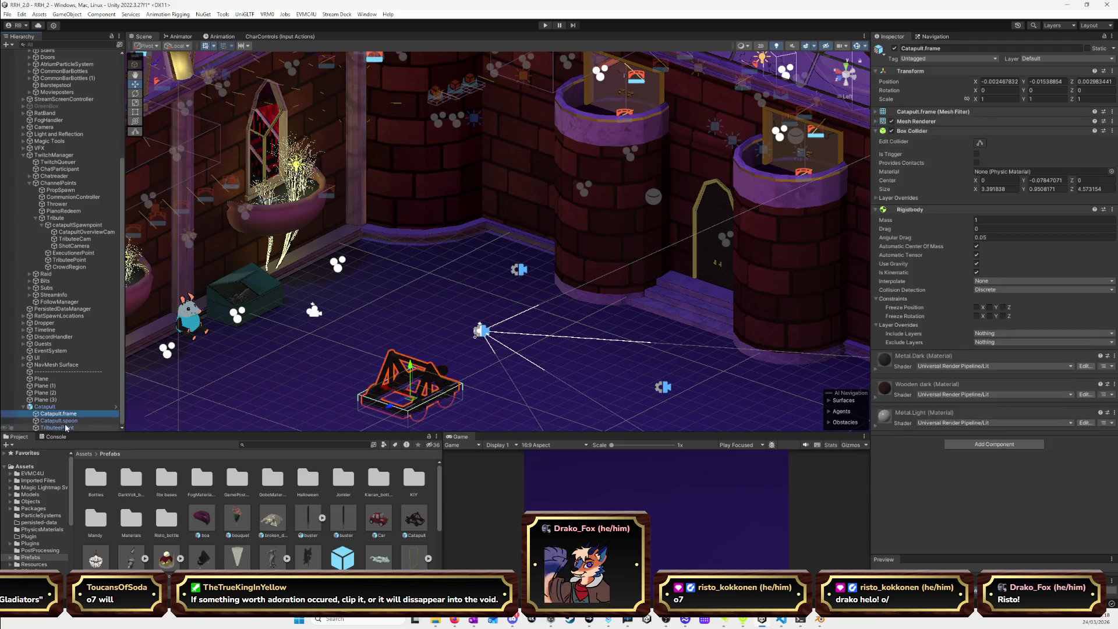
left_click(66, 420)
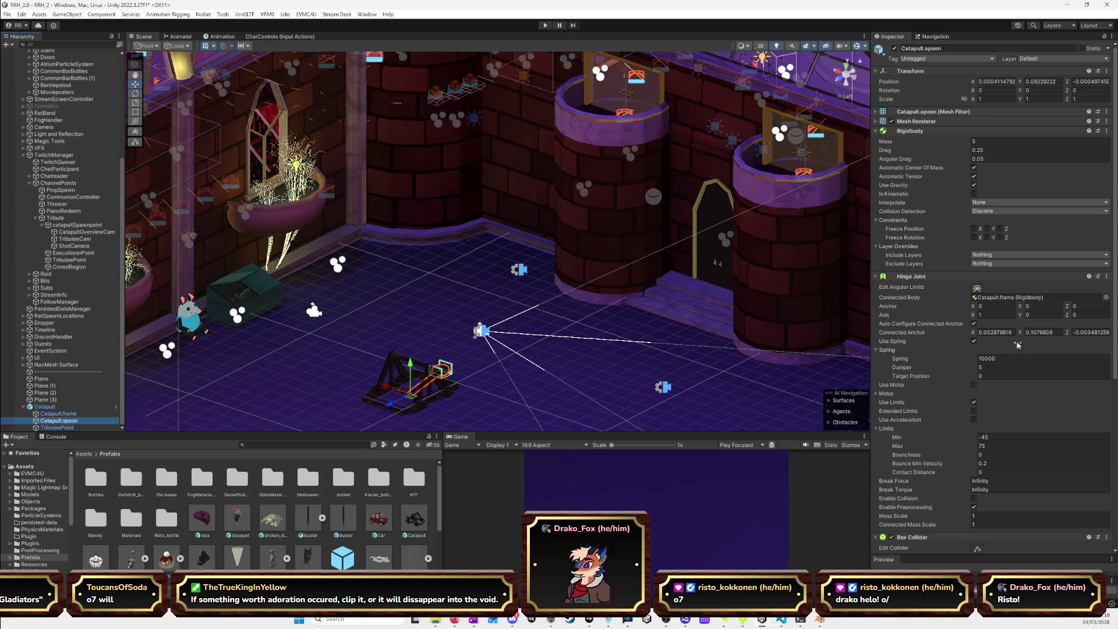
left_click(983, 359)
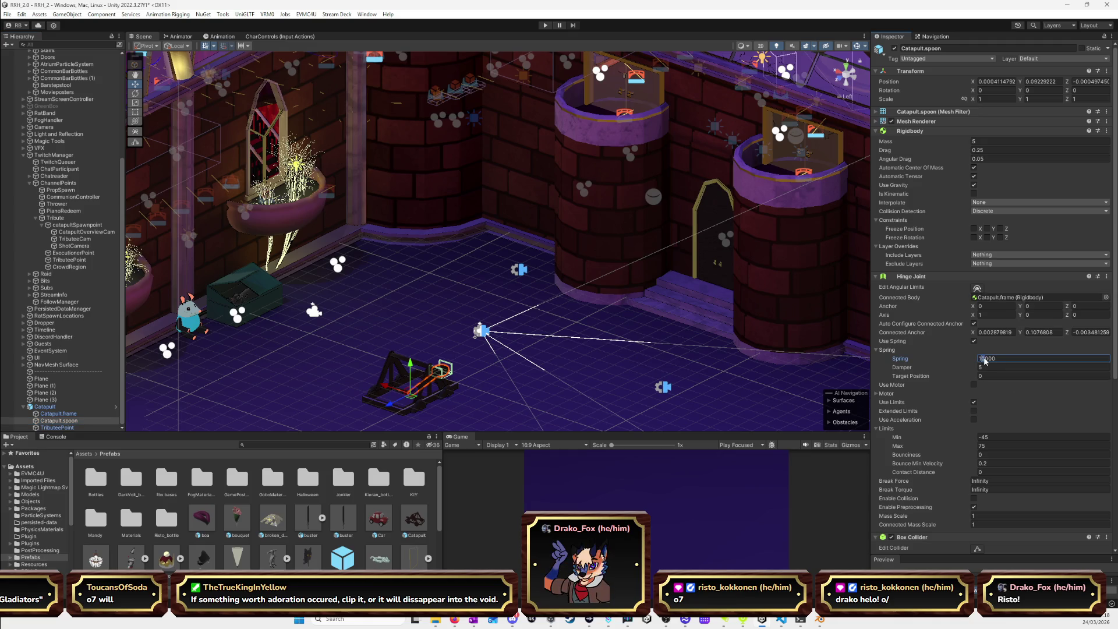
key("Delete")
type("5")
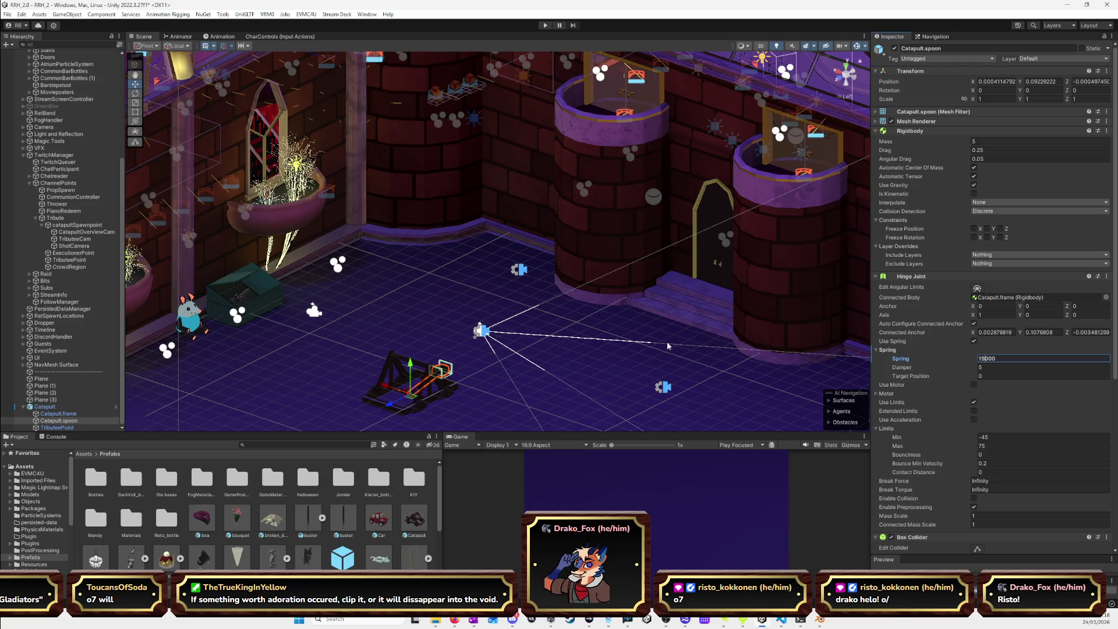
Reselect the whole Catapult object in the Hierarchy after checking its prefab asset.
left_click(45, 406)
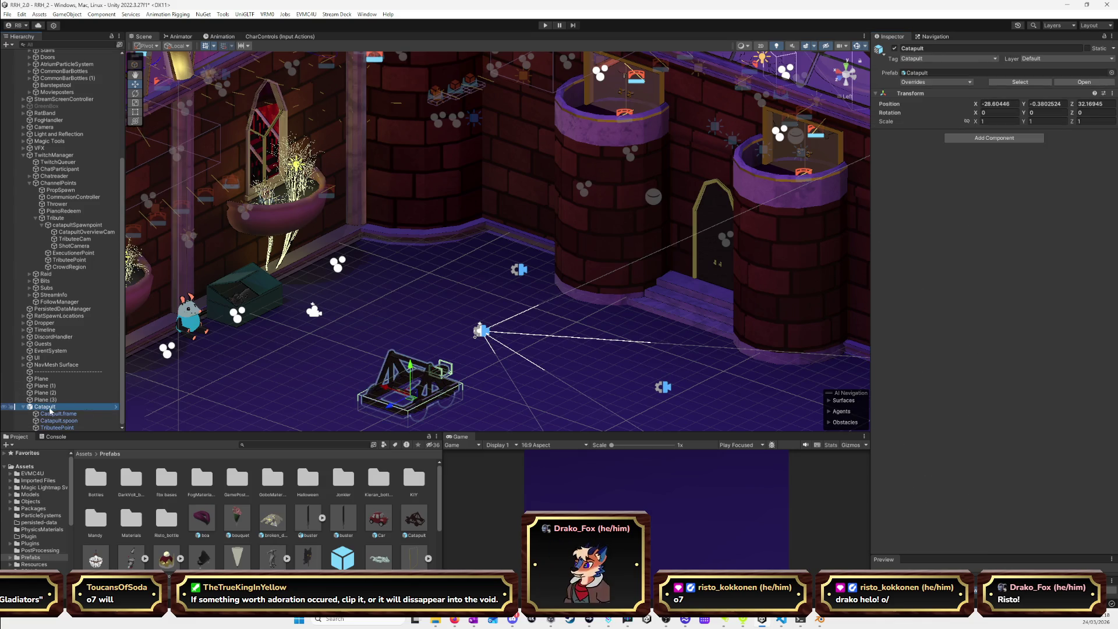
left_click(419, 520)
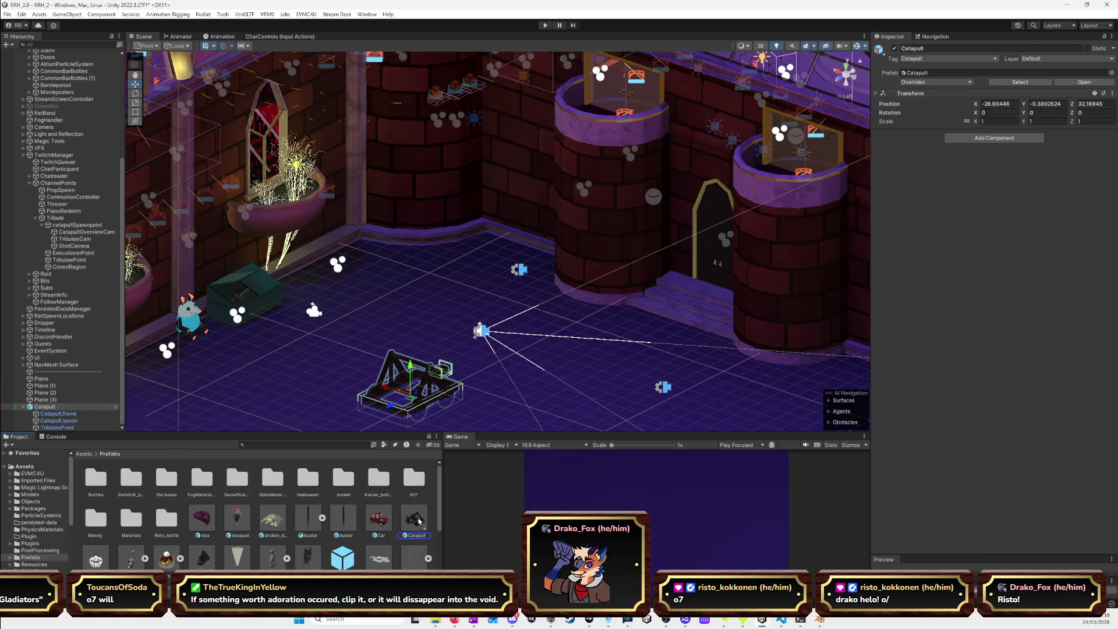
left_click(45, 407)
scroll(44, 412, "up", 2)
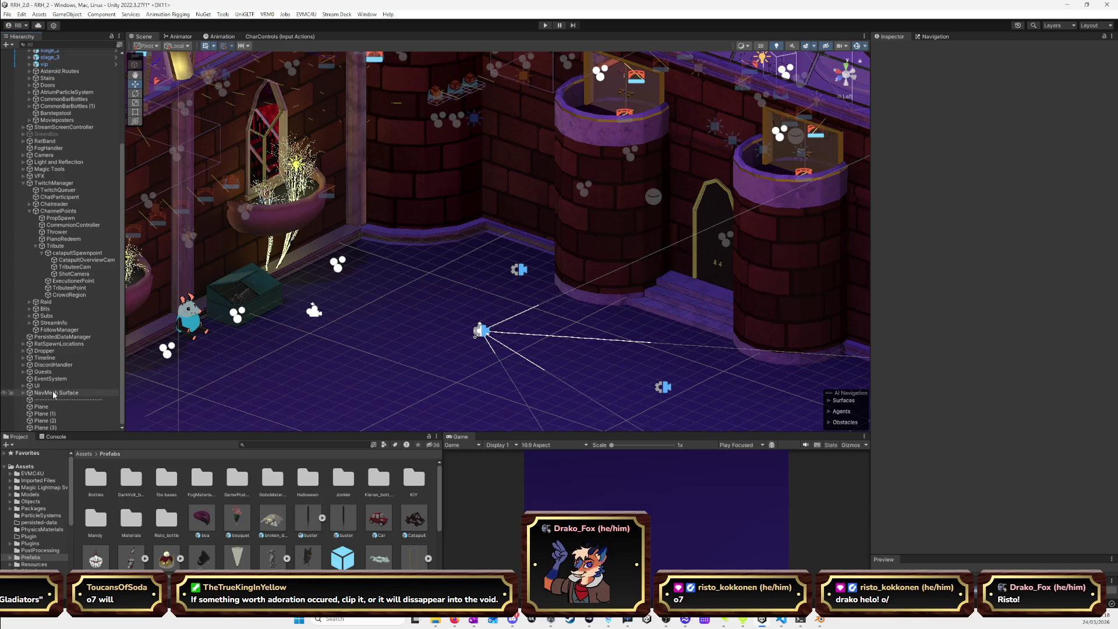
Select the Tribute object, orbiting the Scene view and collapsing the spawn point's cameras.
left_click(71, 248)
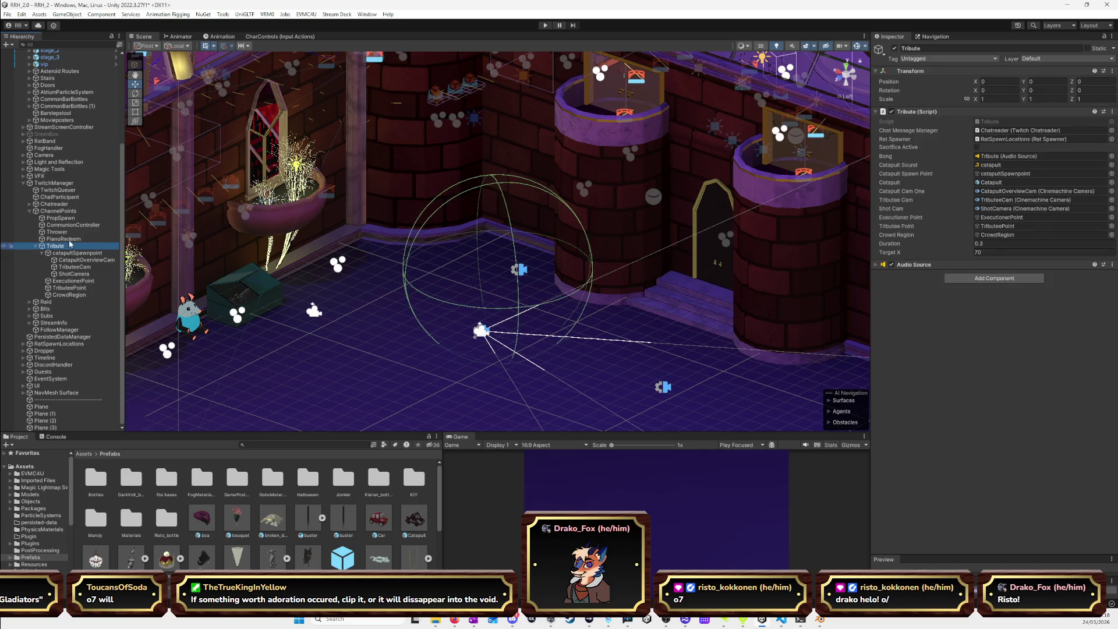
left_click_drag(309, 328, 449, 319, "alt")
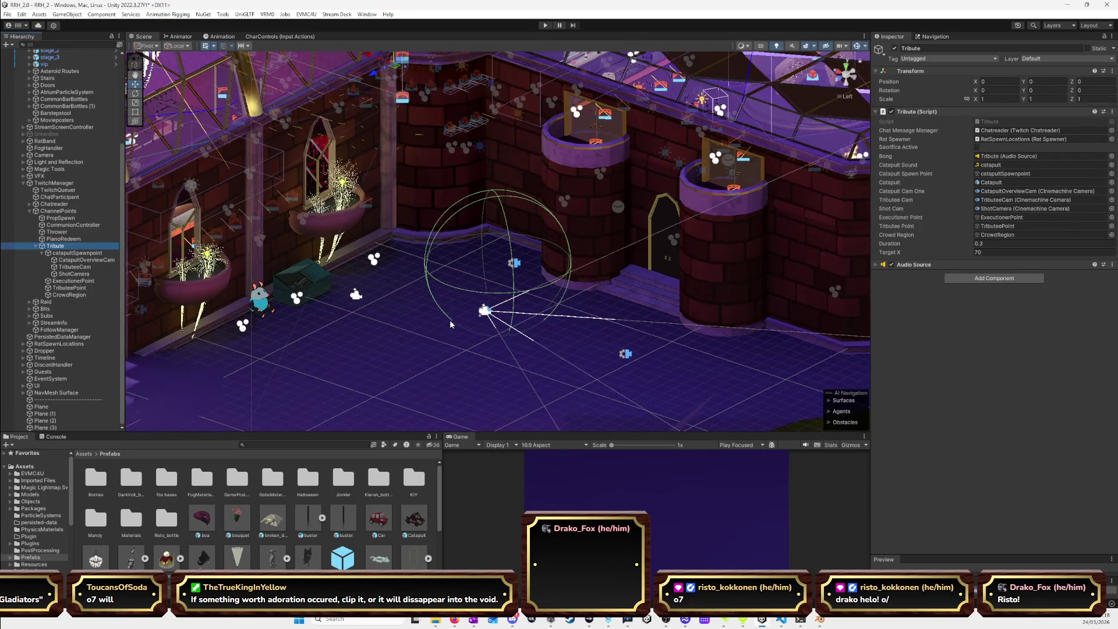
left_click(77, 253)
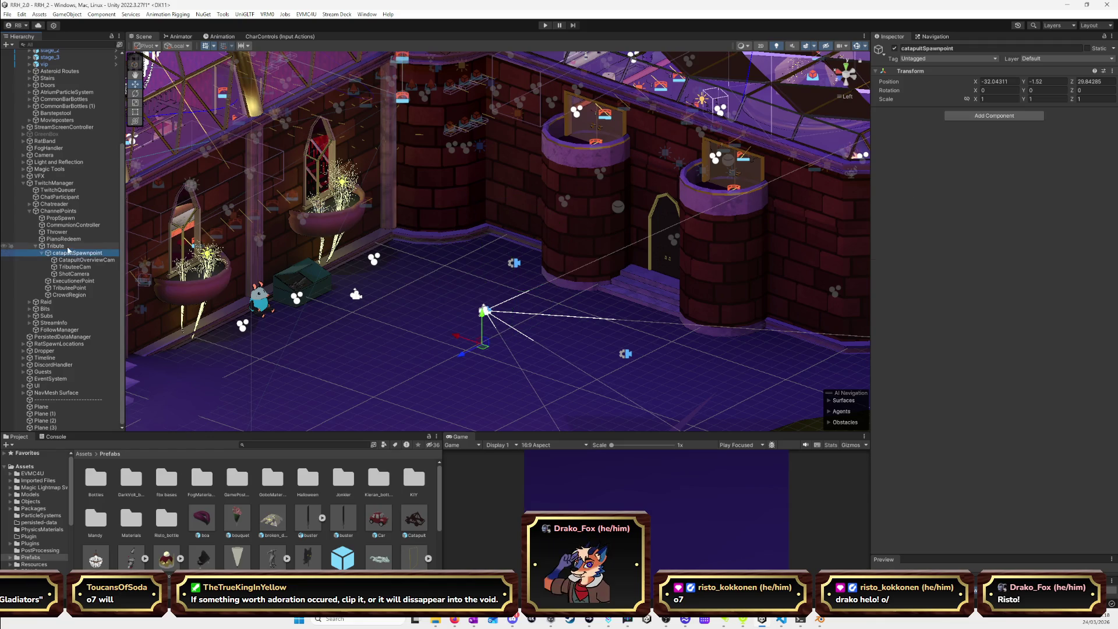
left_click(68, 247)
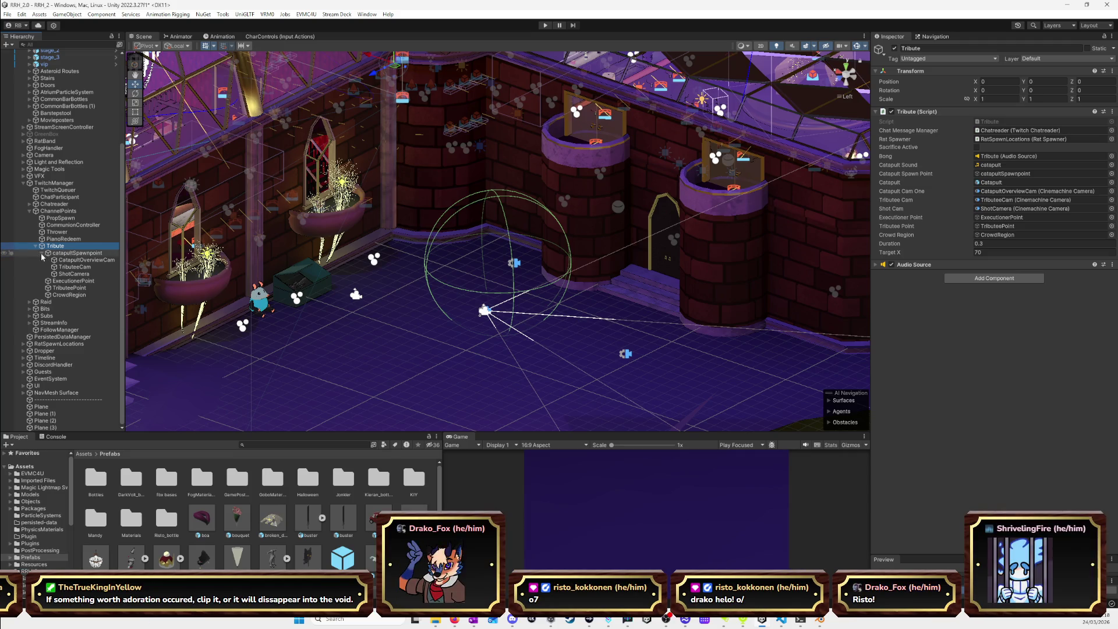
left_click(42, 254)
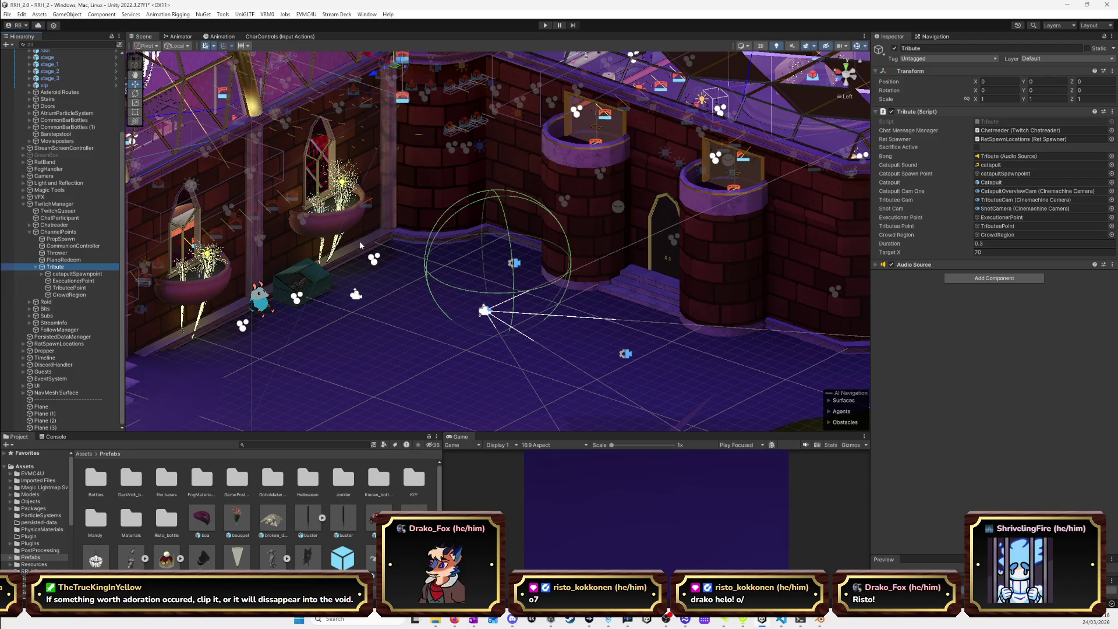
Drag Tribute along Z, undo it back to Z 0, and switch to Blender.
mouse_move(483, 310)
left_mouse_down()
mouse_move(341, 94)
mouse_move(307, 126)
left_mouse_up()
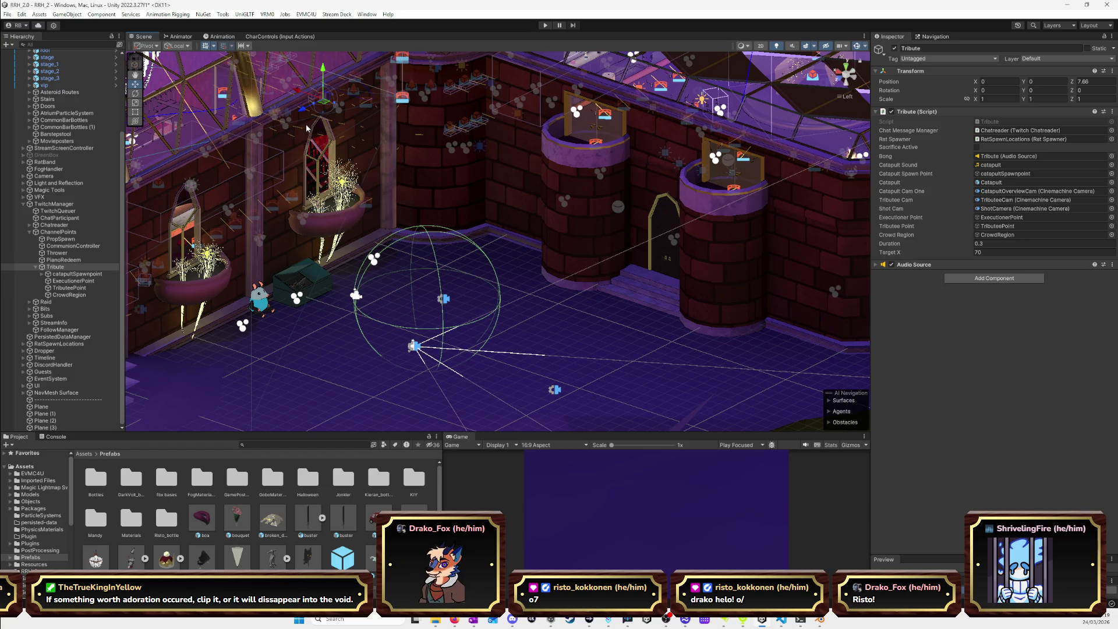
key("ctrl+z")
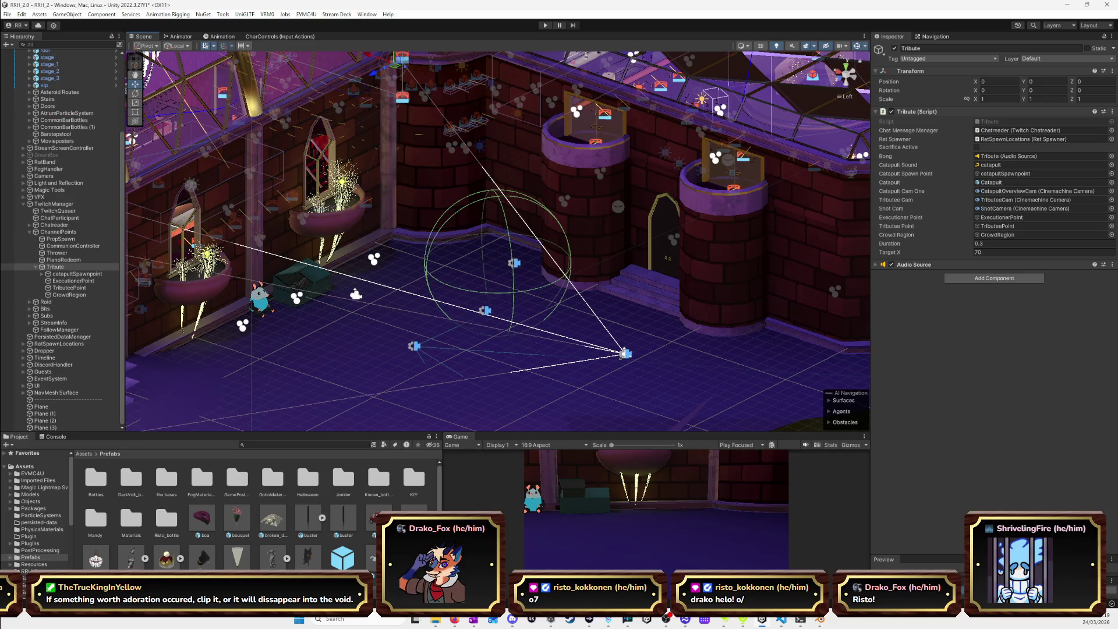
key("alt+Tab")
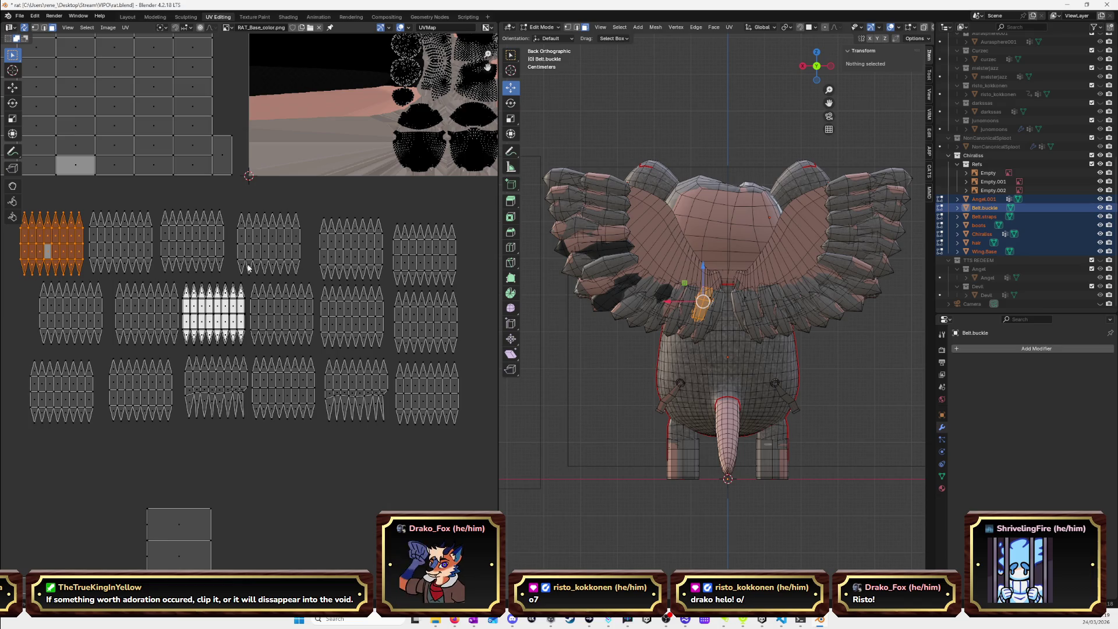
Zoom the UV editor out to show every island over RAT_Base_color.png.
scroll(223, 311, "down", 3)
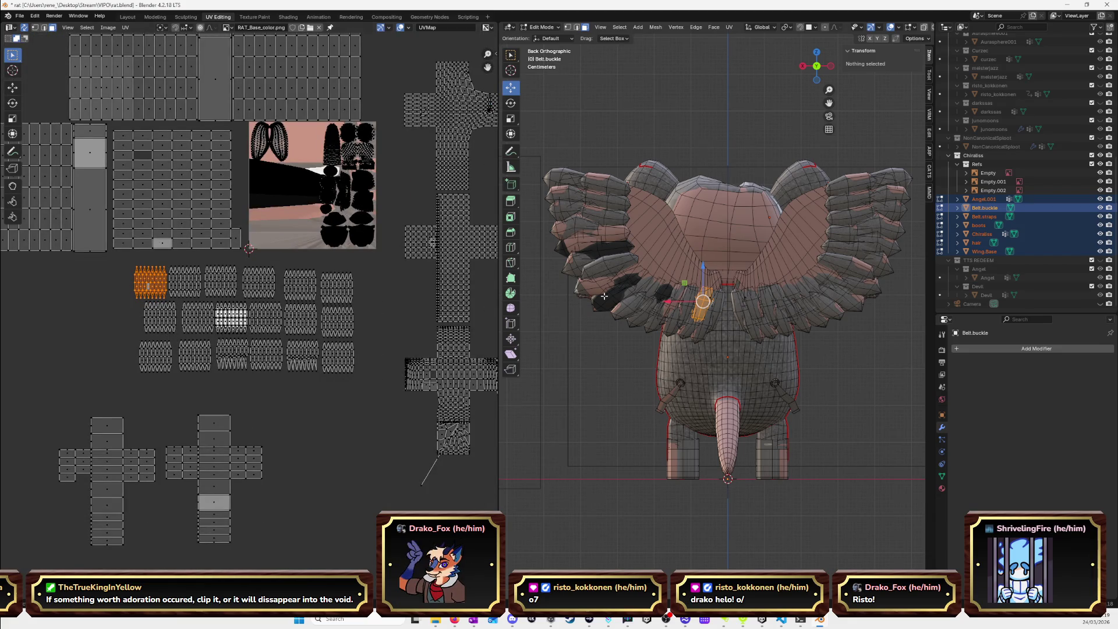
Select the left-wing feathers one by one with L (select linked).
left_click(555, 176)
key("l")
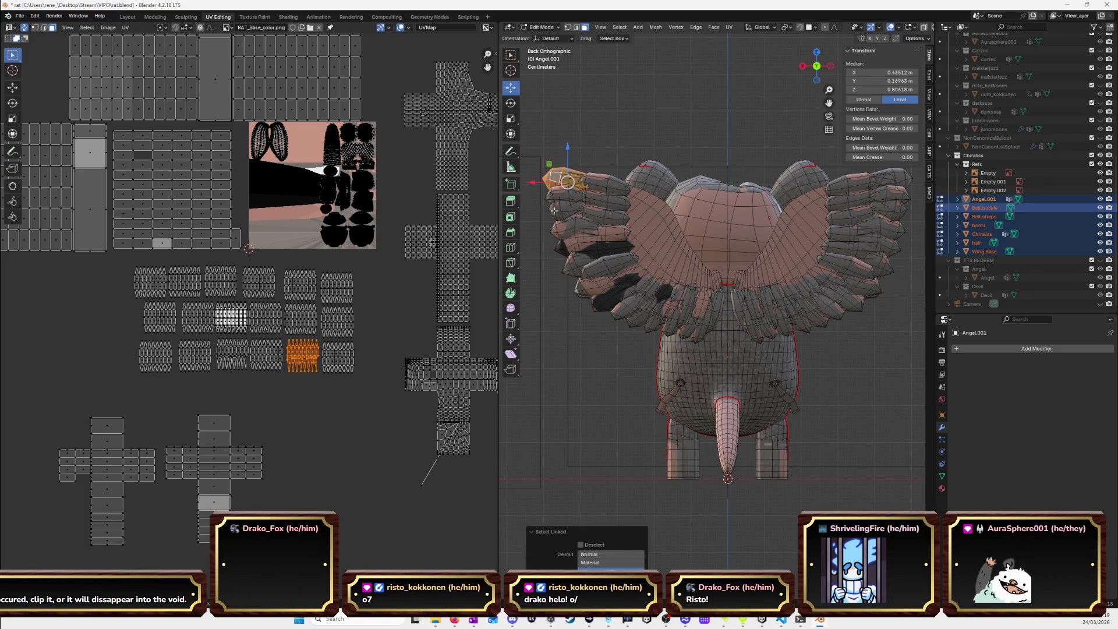
key("l")
key("l")
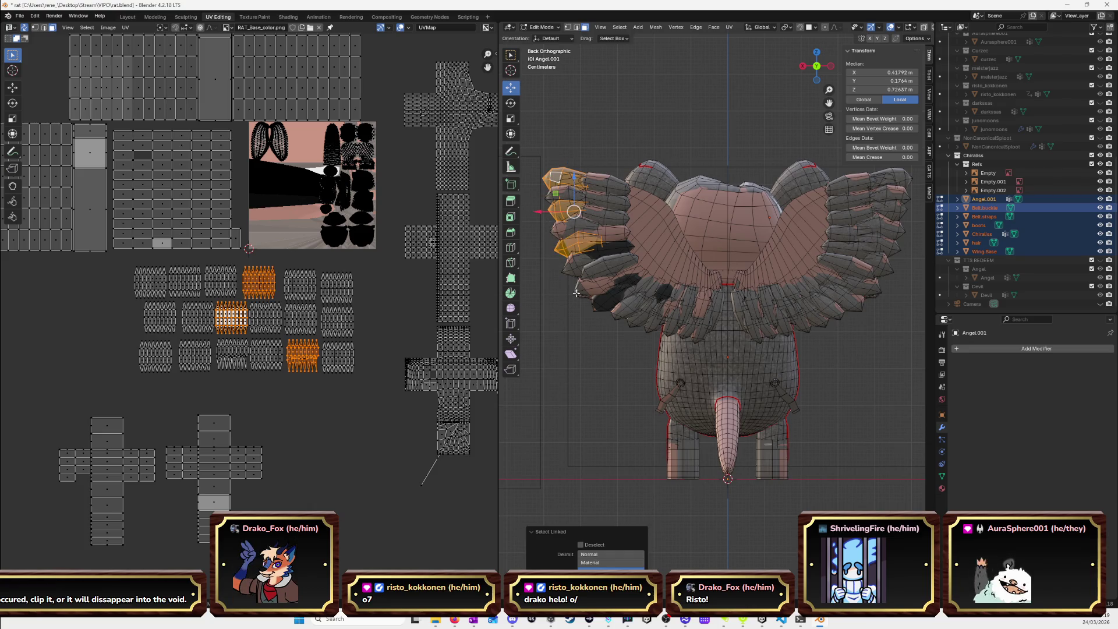
key("l")
right_click(576, 328)
mouse_move(576, 328)
middle_mouse_down()
mouse_move(605, 309)
mouse_move(623, 256)
middle_mouse_up()
key("l")
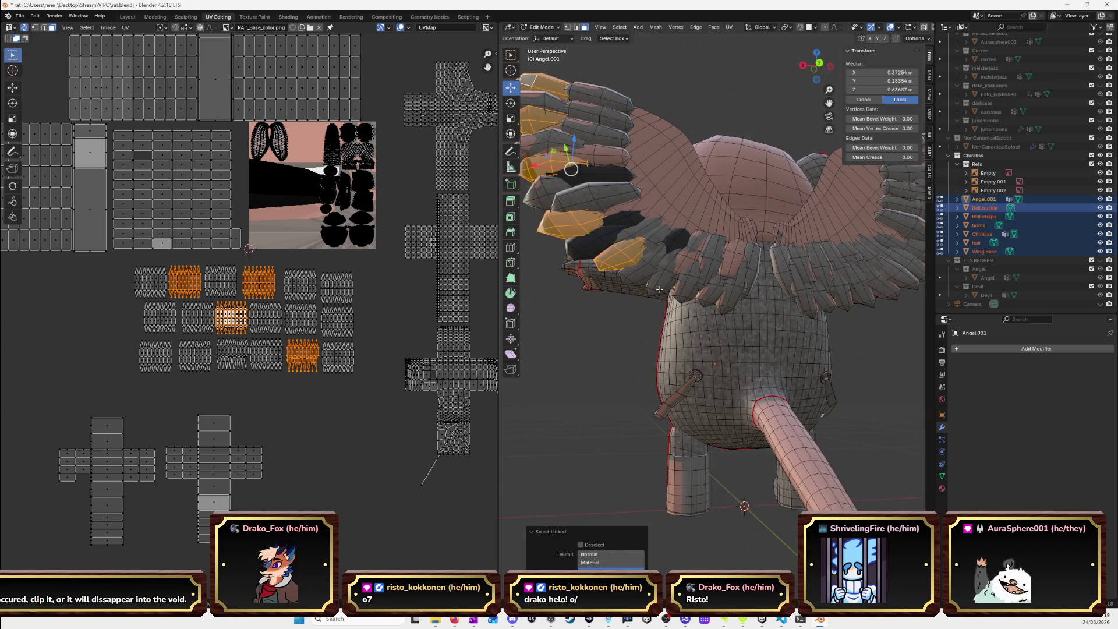
key("l")
key("l")
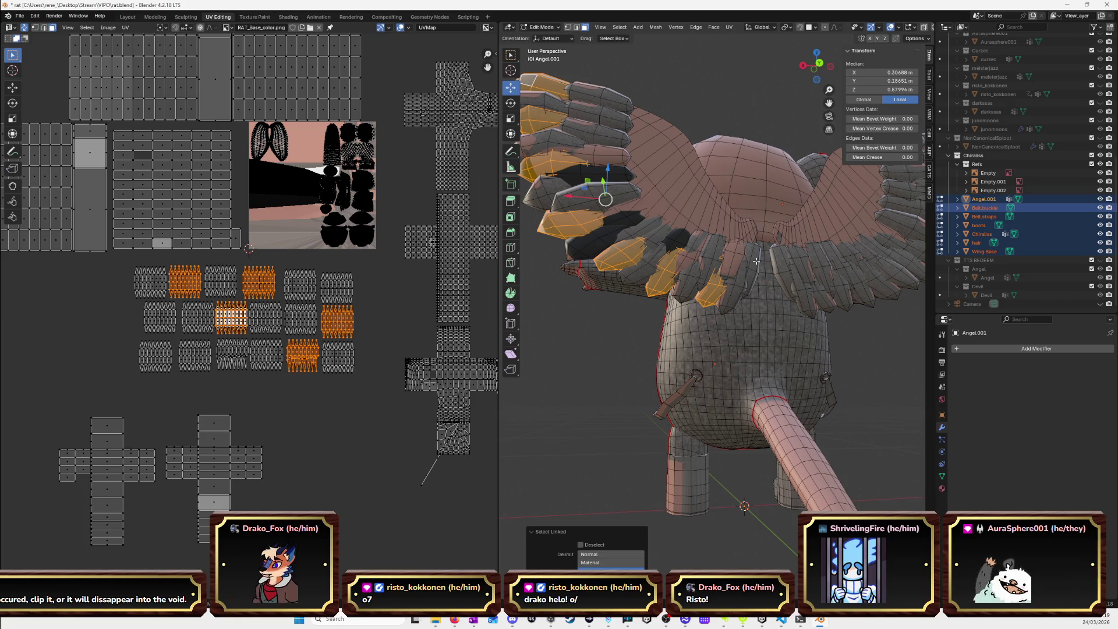
middle_click_drag(753, 273, 715, 288)
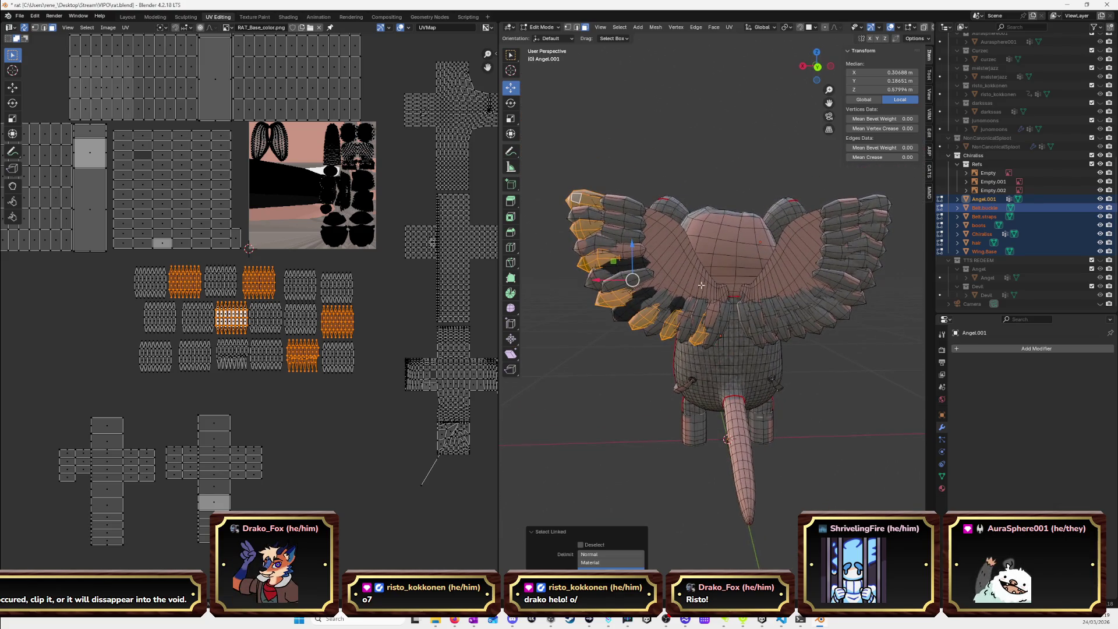
key("l")
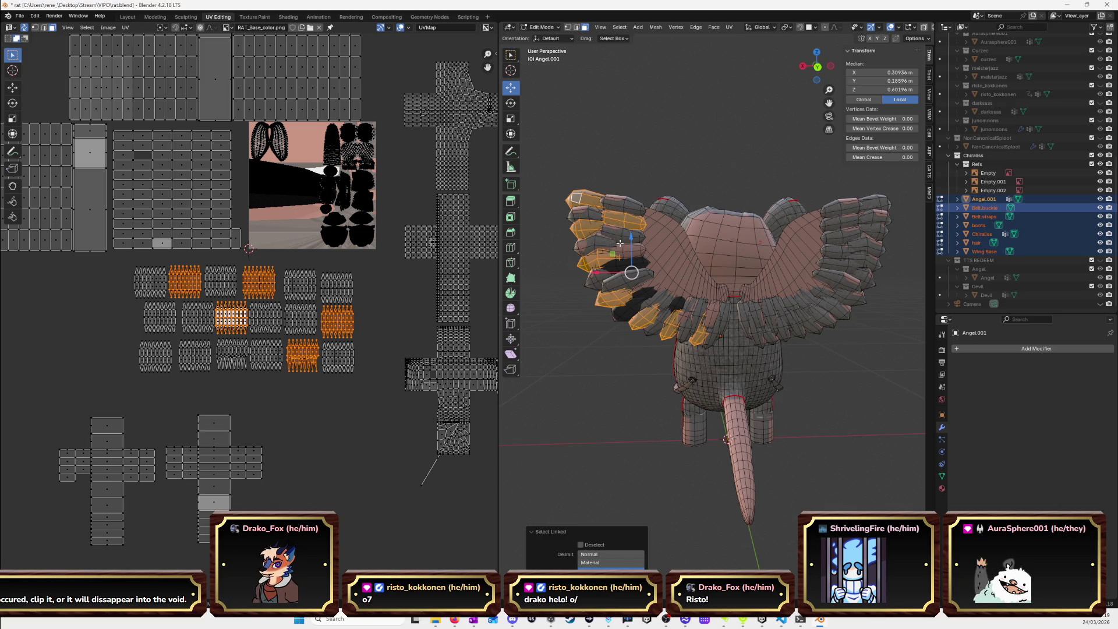
key("l")
key("l")
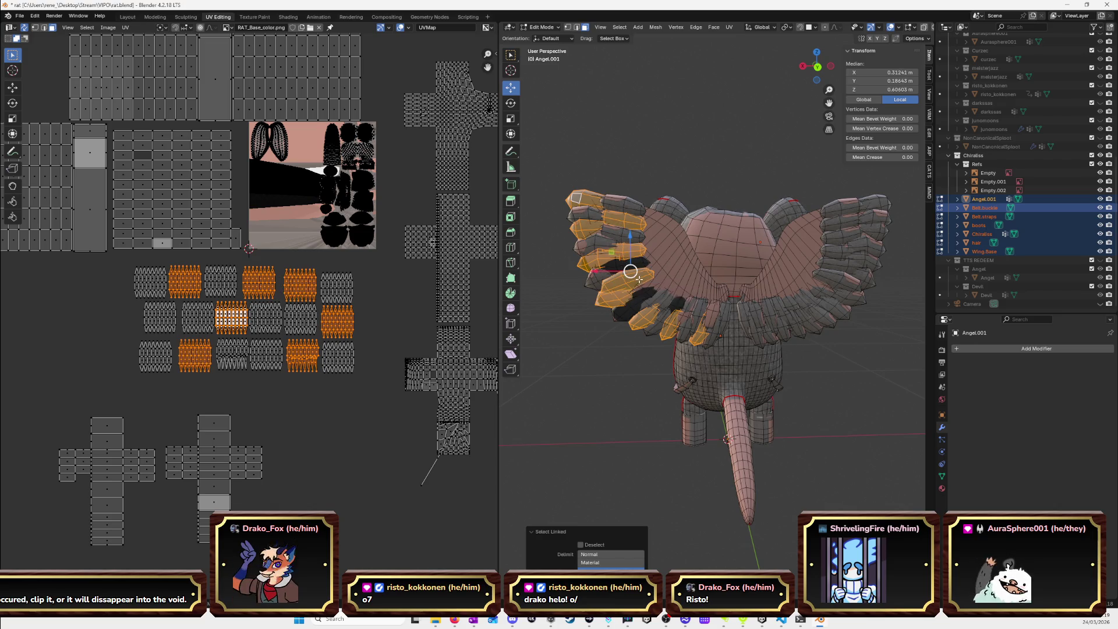
key("l")
key("l")
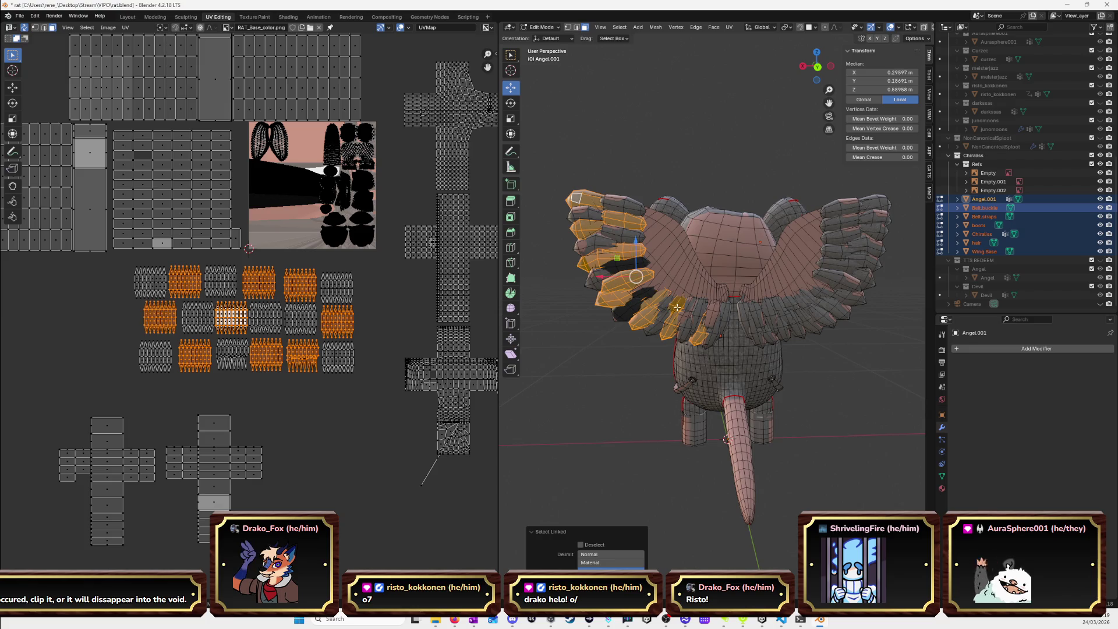
key("l")
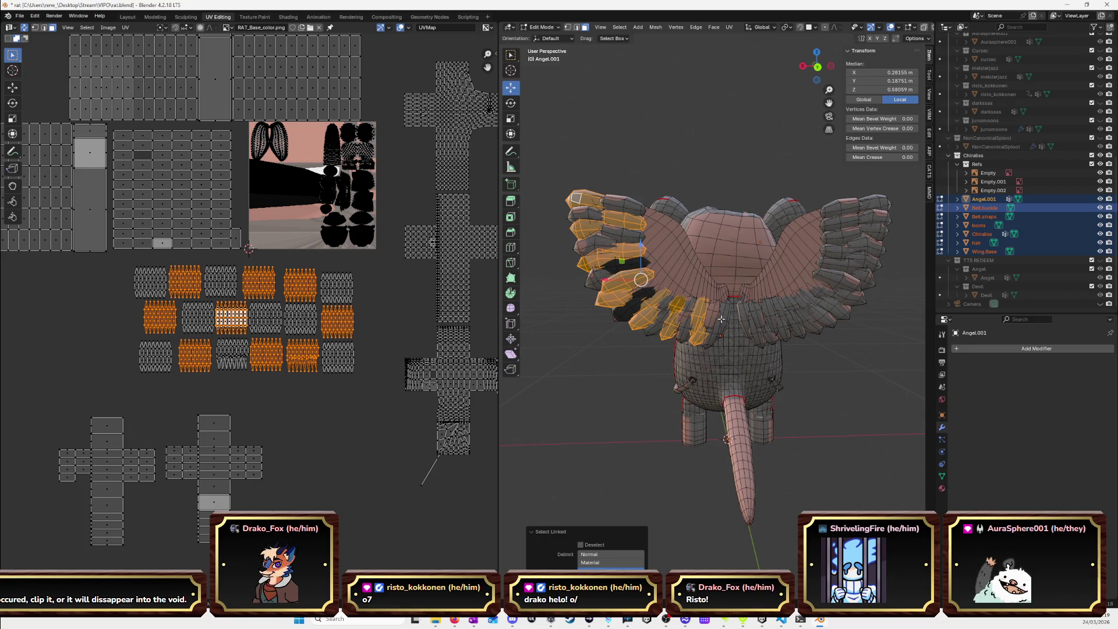
key("l")
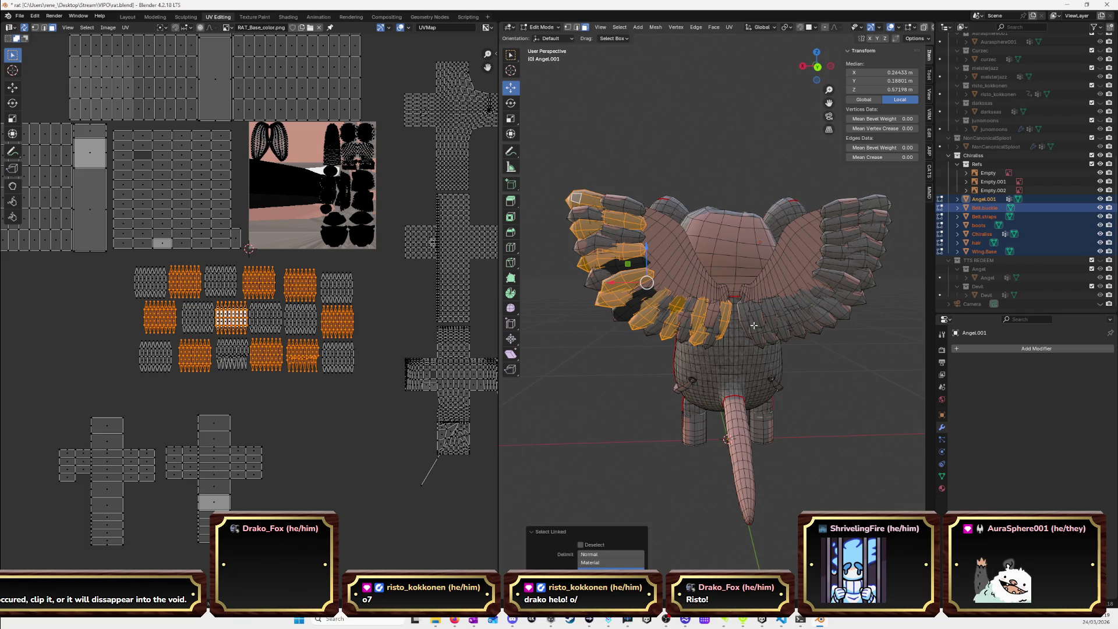
Add the right-wing feathers with L until every wing feather is selected.
scroll(789, 372, "up", 2)
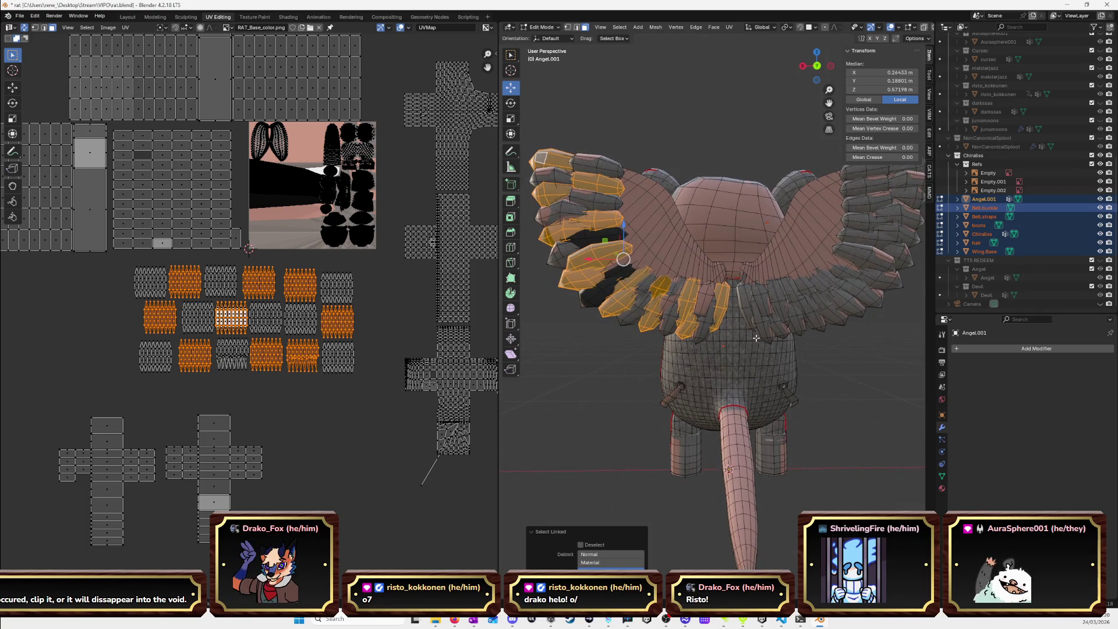
key("l")
key("l")
key("l")
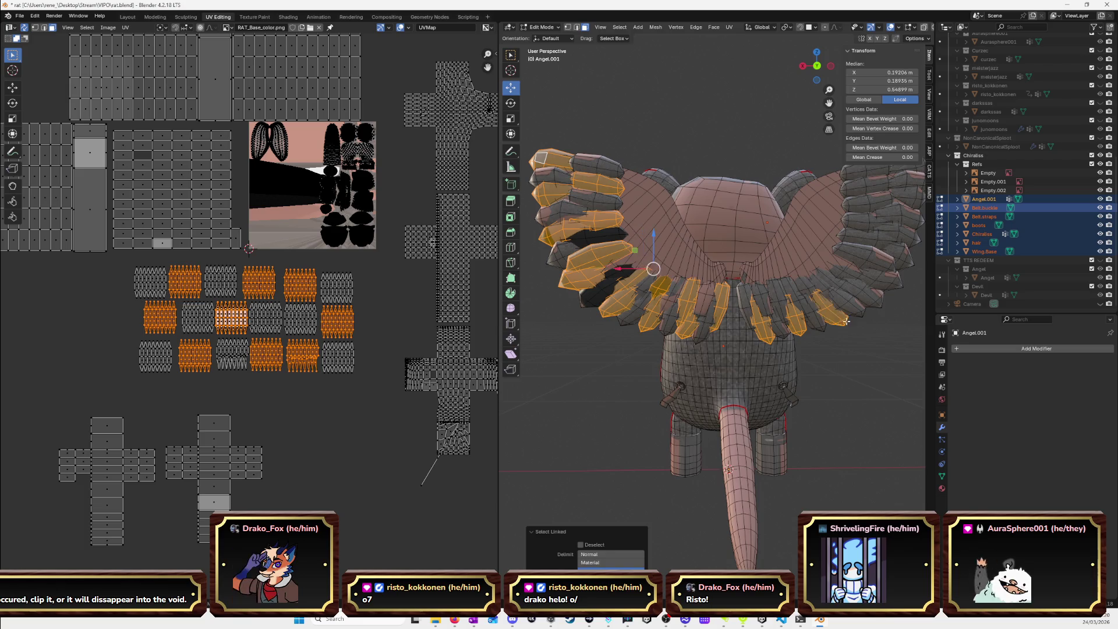
key("l")
key("l")
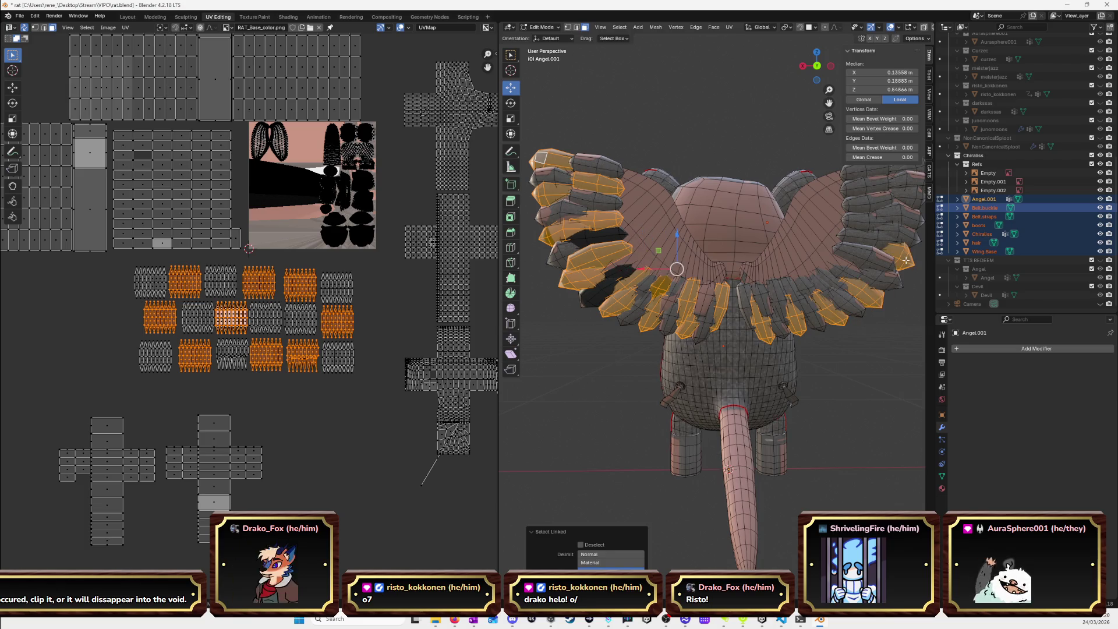
key("l")
scroll(909, 249, "down", 3)
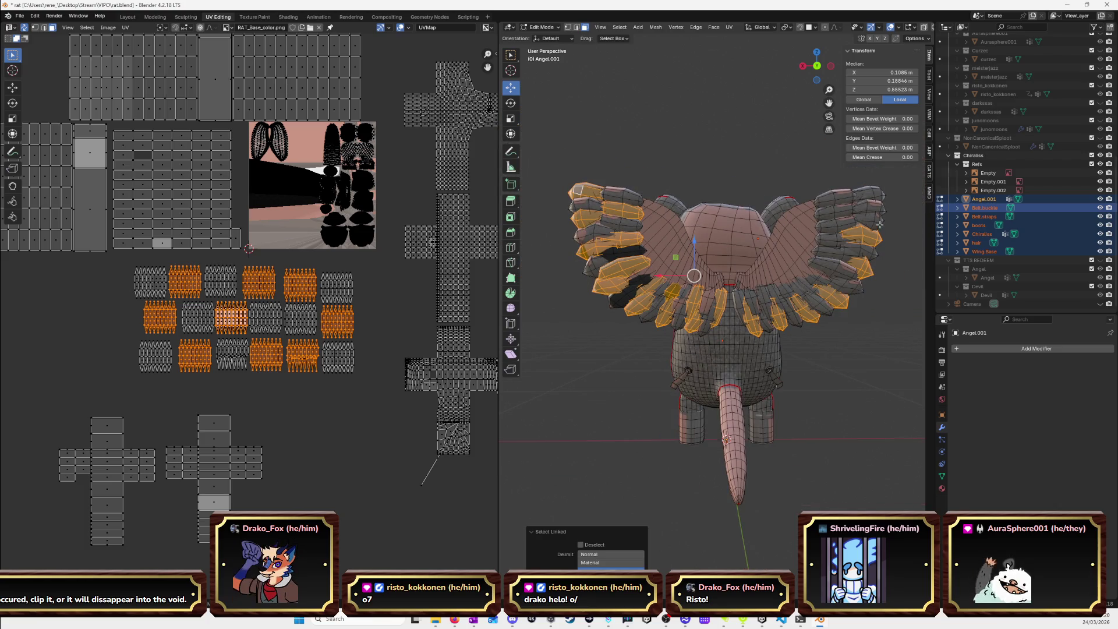
key("l")
key("l")
key("l")
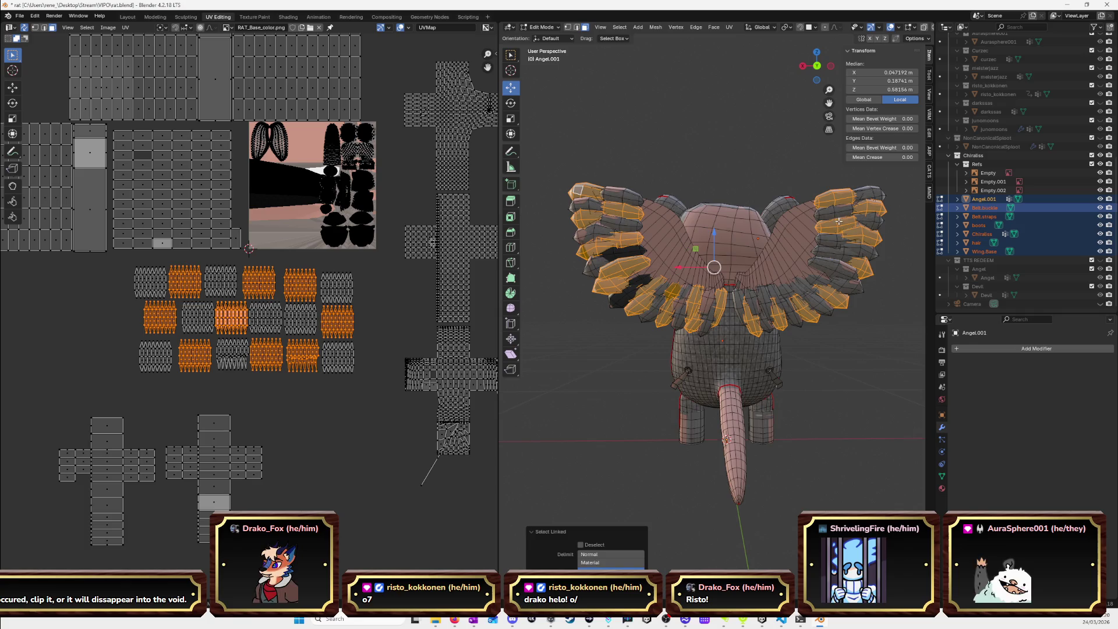
key("l")
key("l")
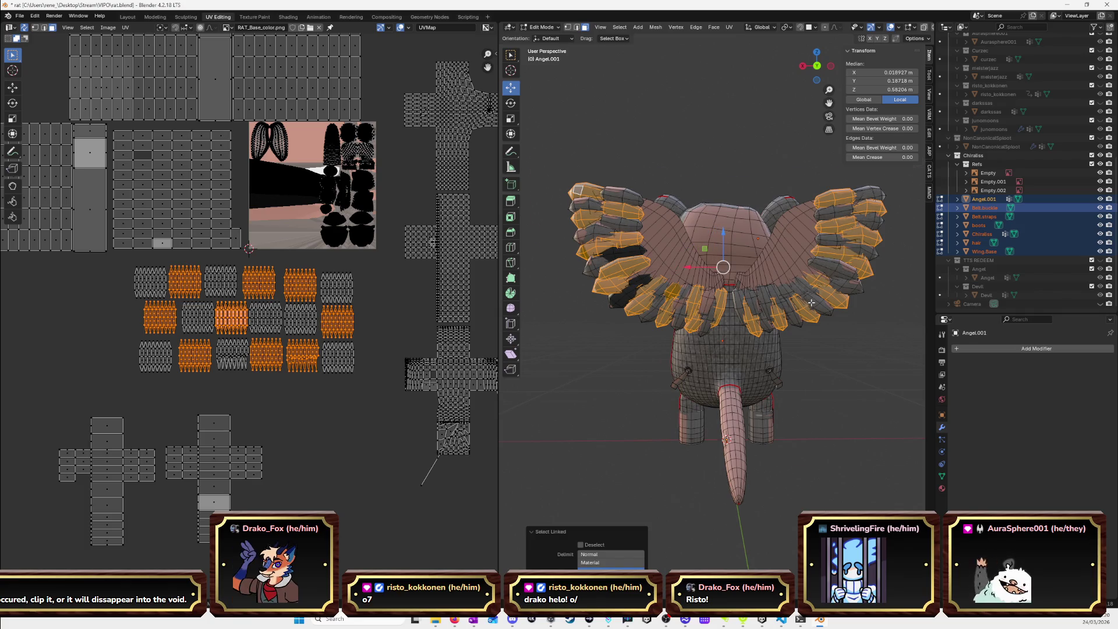
scroll(838, 299, "up", 2)
key("l")
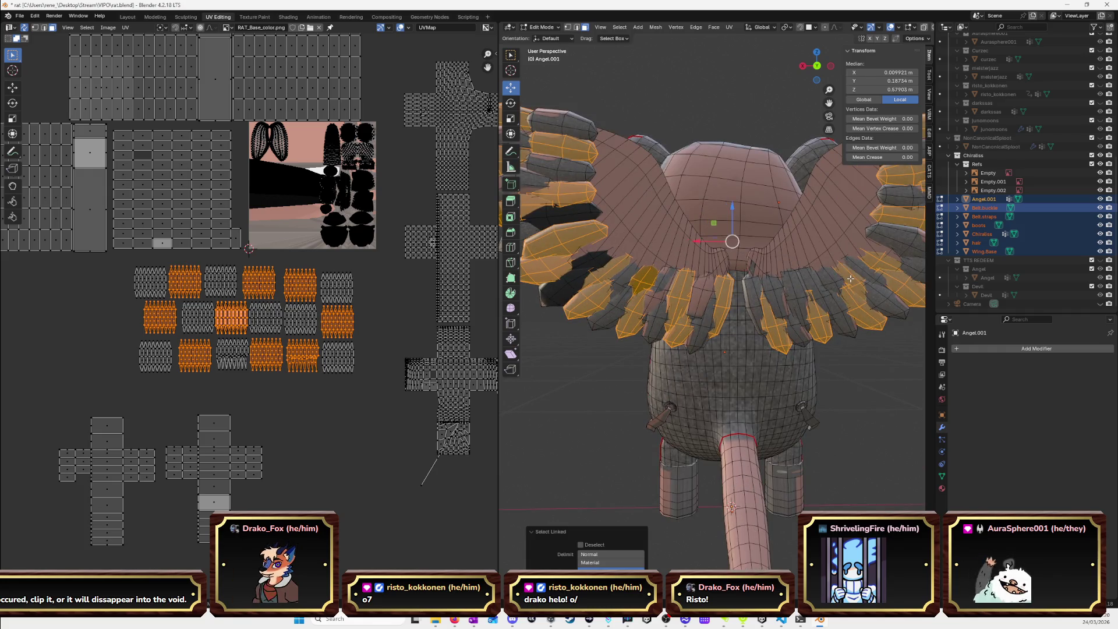
key("l")
key("l")
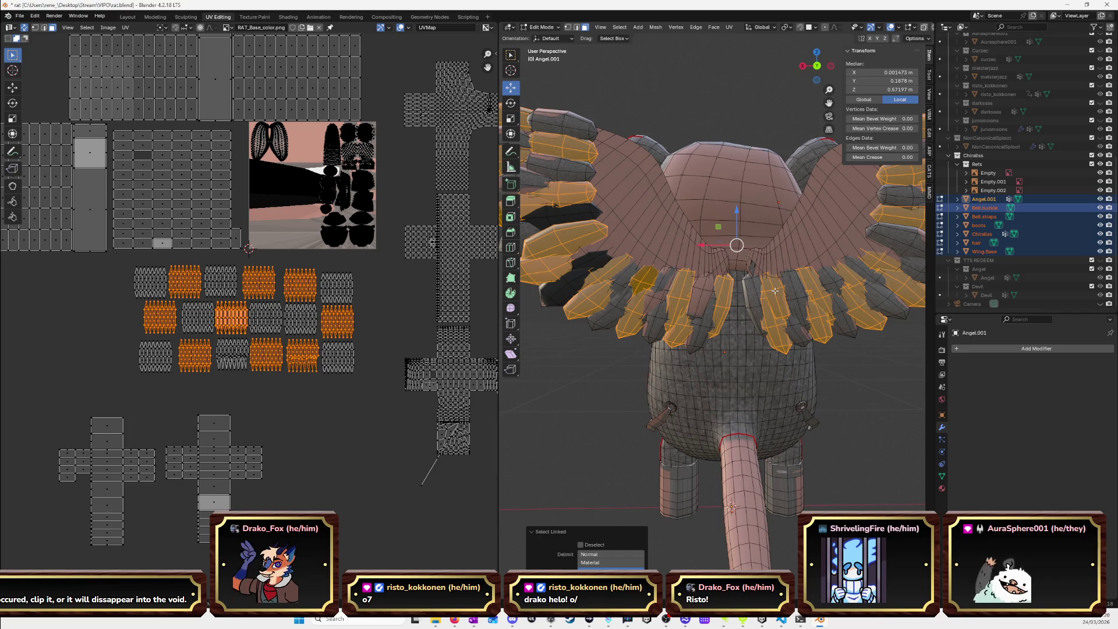
scroll(775, 290, "down", 1)
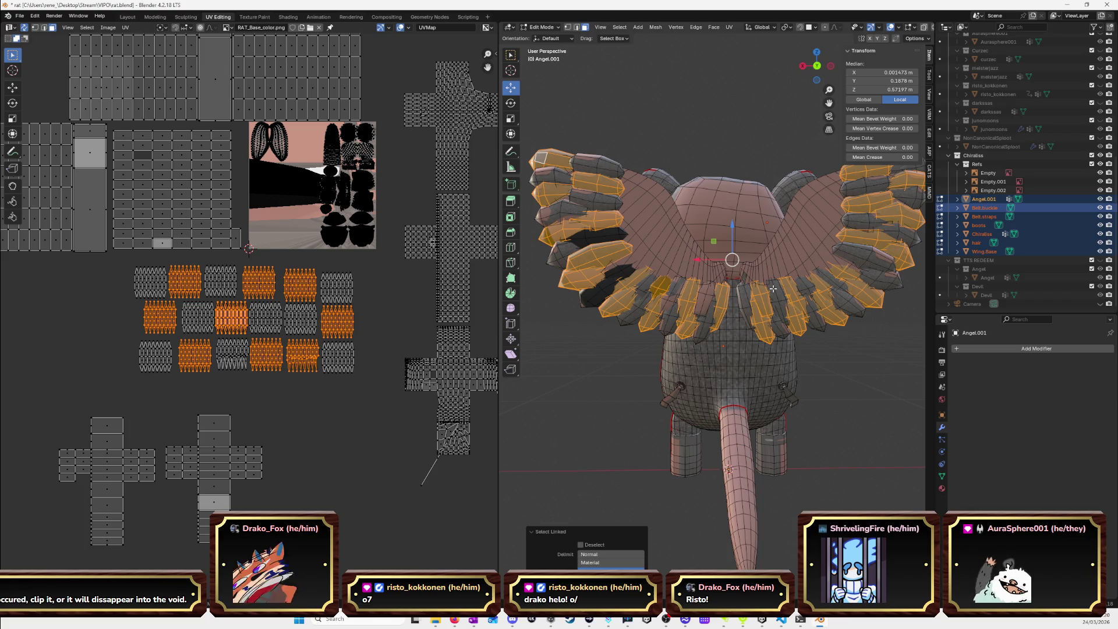
scroll(769, 284, "down", 3)
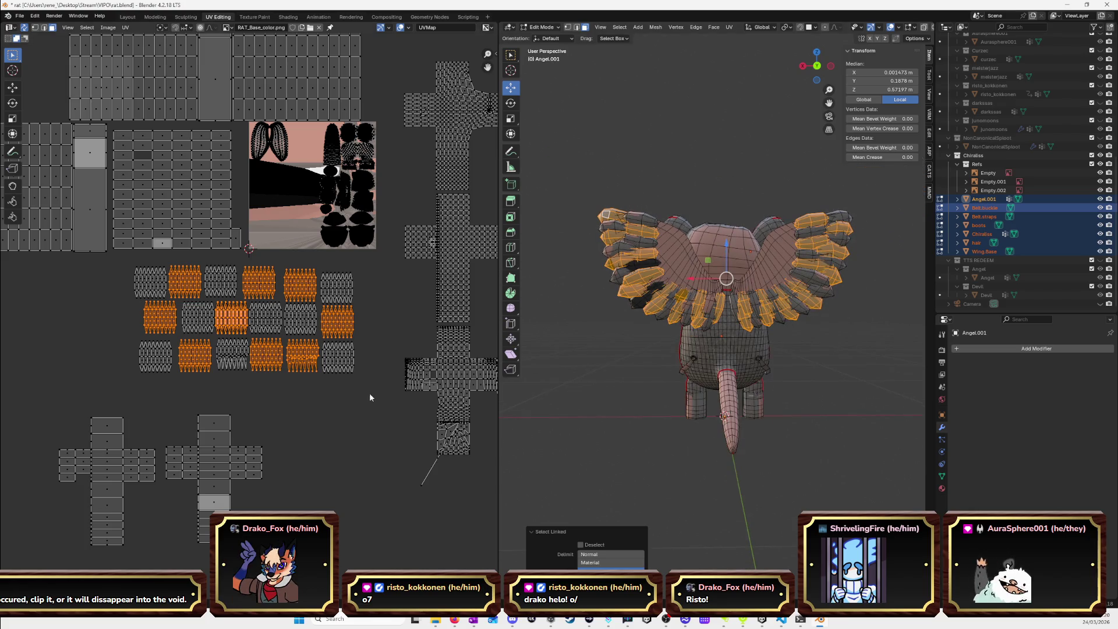
Smart UV Project the selected feathers and move the islands below the texture.
key("u")
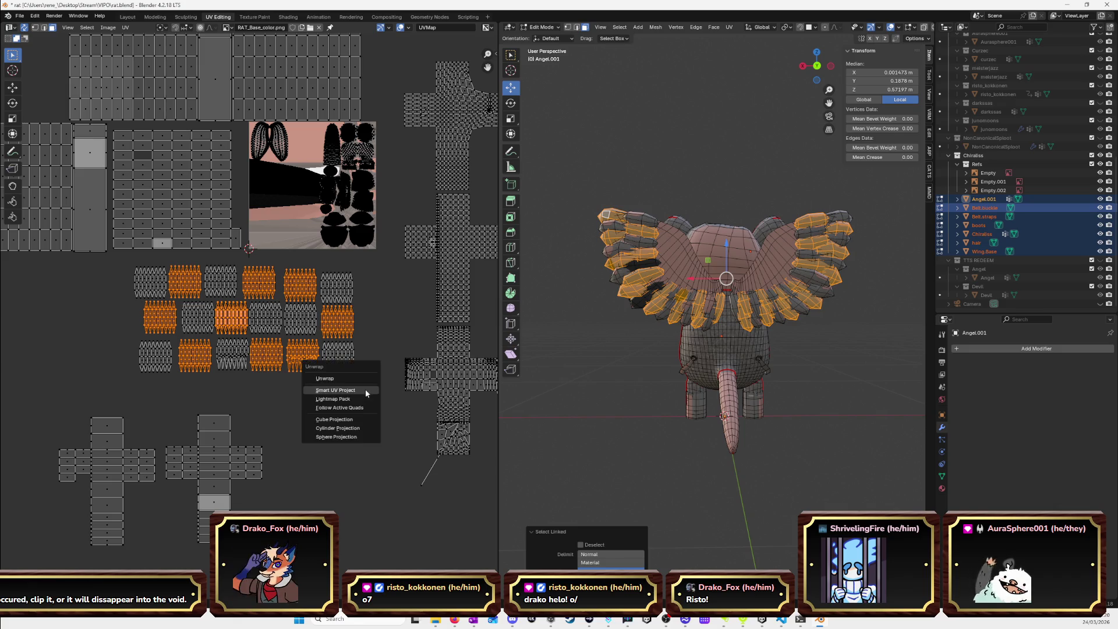
left_click(365, 388)
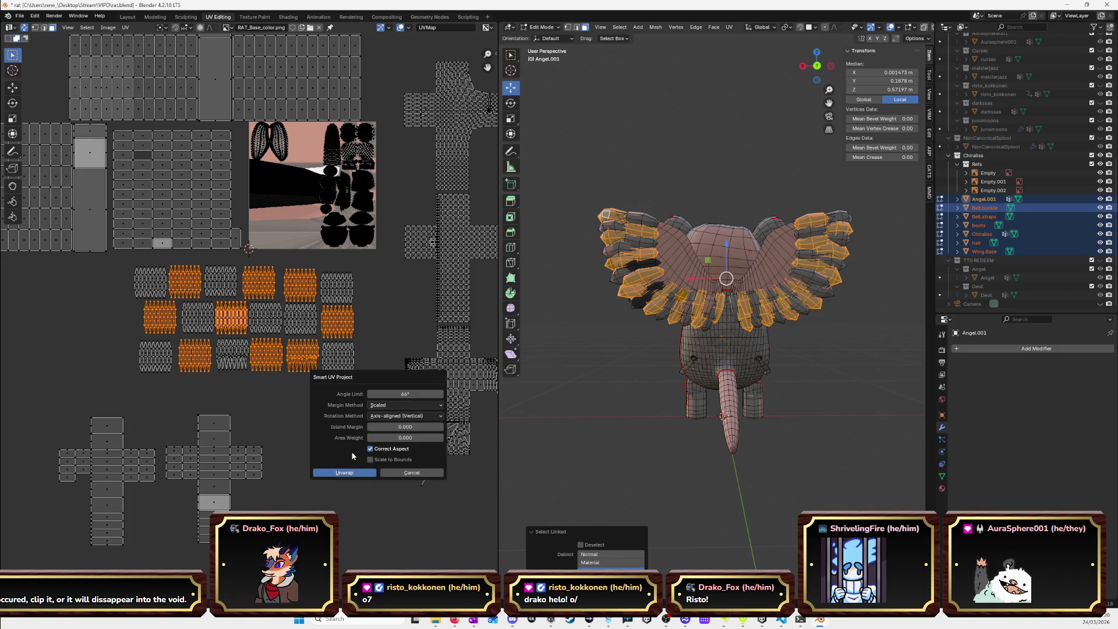
left_click(351, 473)
key("g")
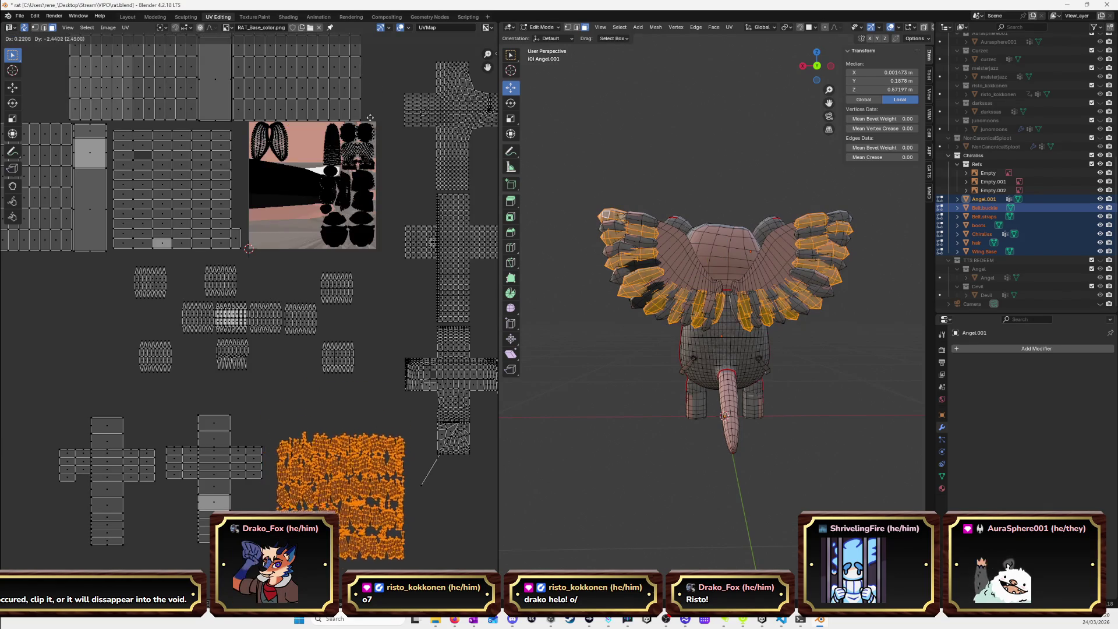
left_click(353, 122)
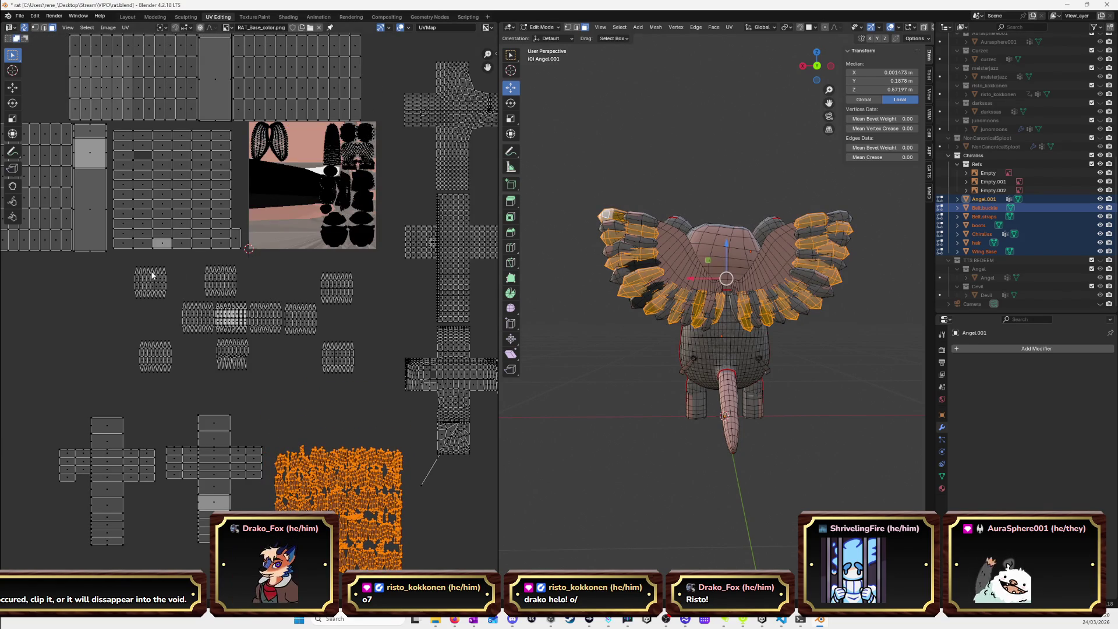
Box-select the leftover small islands and Smart UV Project again into one packed block.
left_click_drag(114, 263, 366, 381)
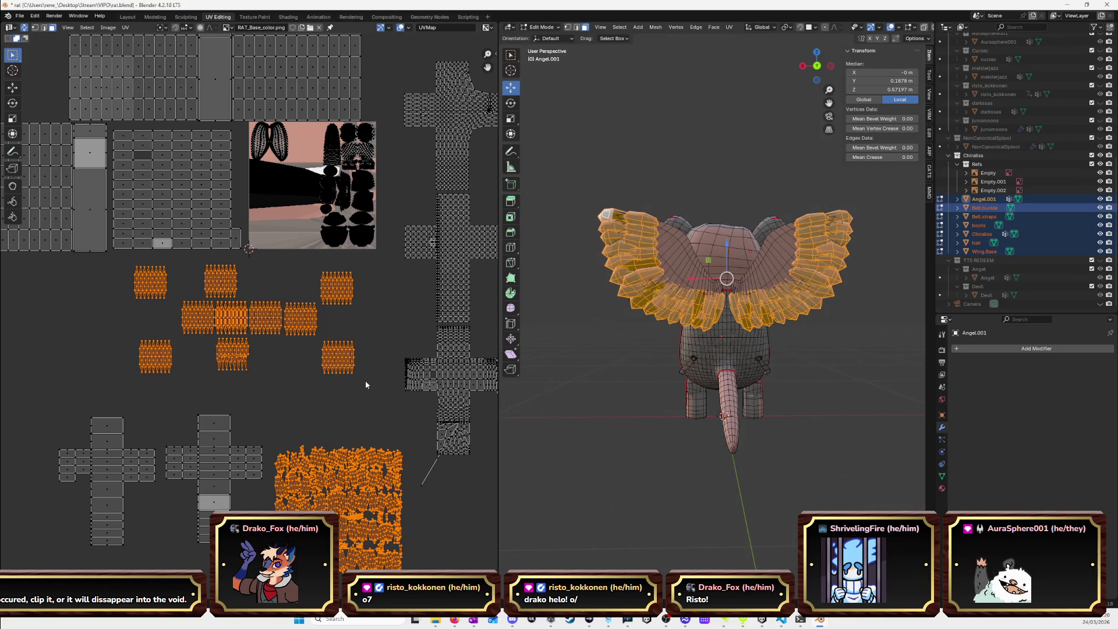
left_click(249, 368)
left_click_drag(117, 264, 371, 386)
key("u")
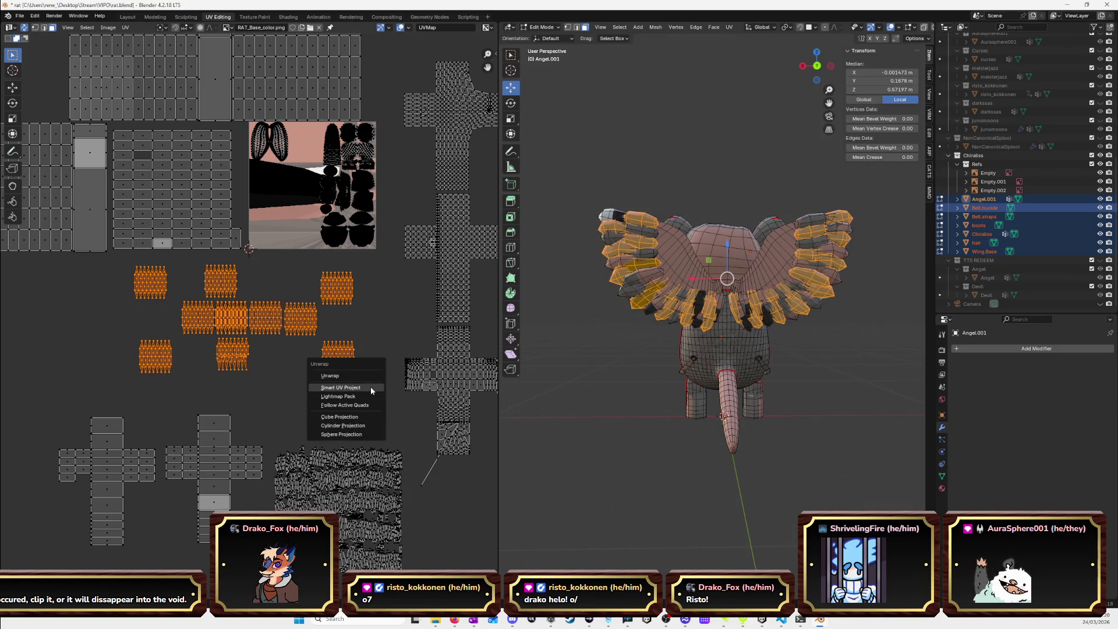
left_click(370, 386)
left_click(352, 470)
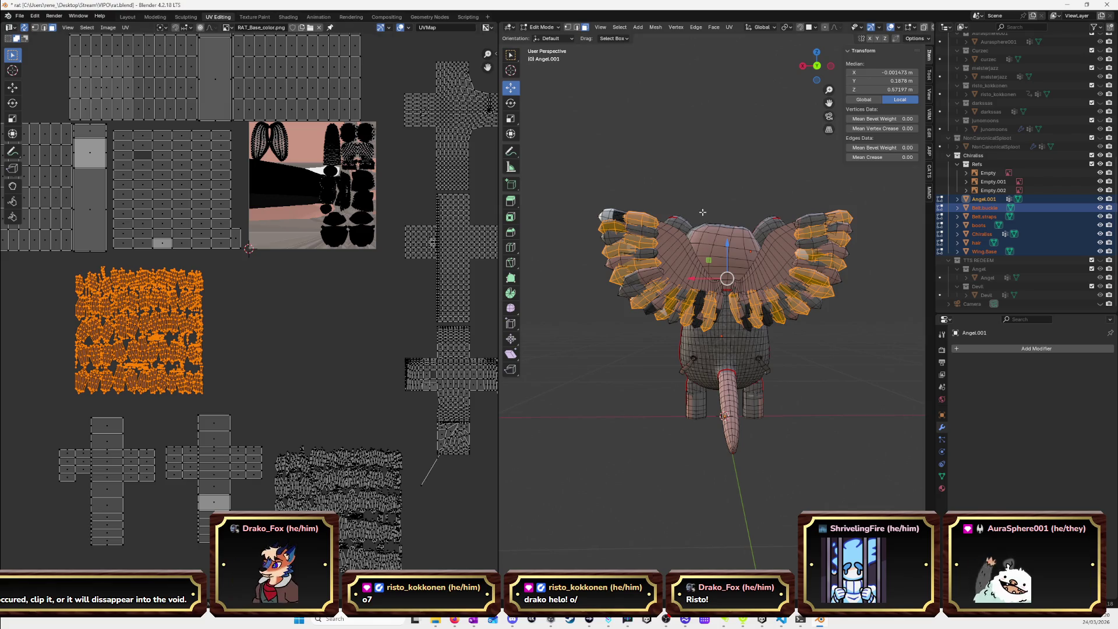
mouse_move(229, 300)
middle_mouse_down()
mouse_move(418, 309)
mouse_move(345, 295)
middle_mouse_up()
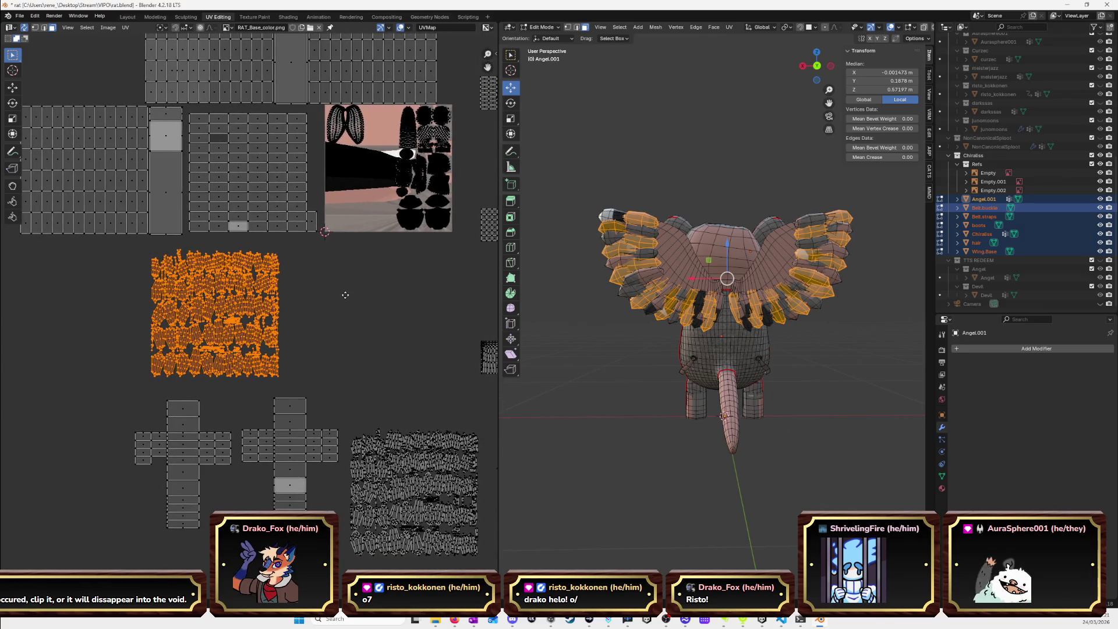
Switch the viewport to Front Orthographic (numpad 1), then return to Unity.
key("KP_1")
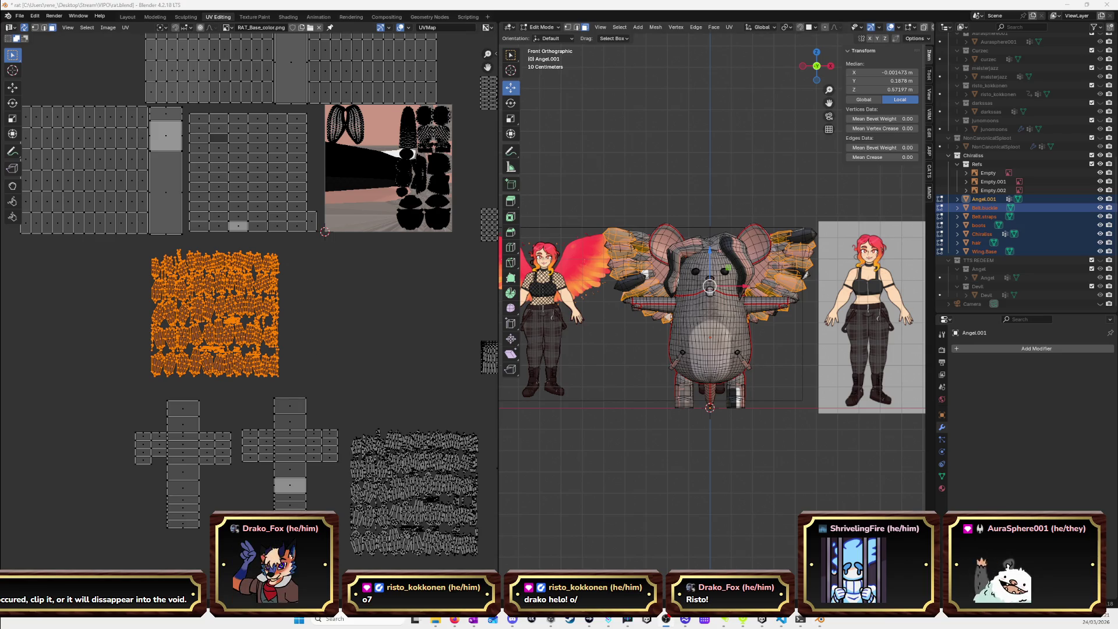
key("alt+Tab")
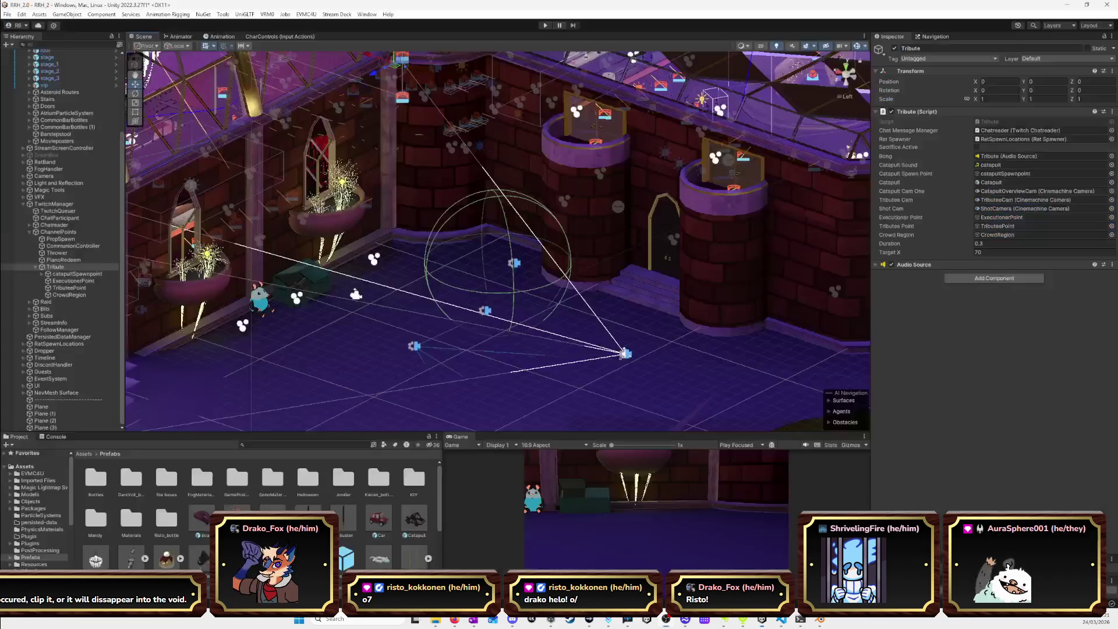
Press Play in the Unity toolbar to run the castle scene.
left_click(546, 26)
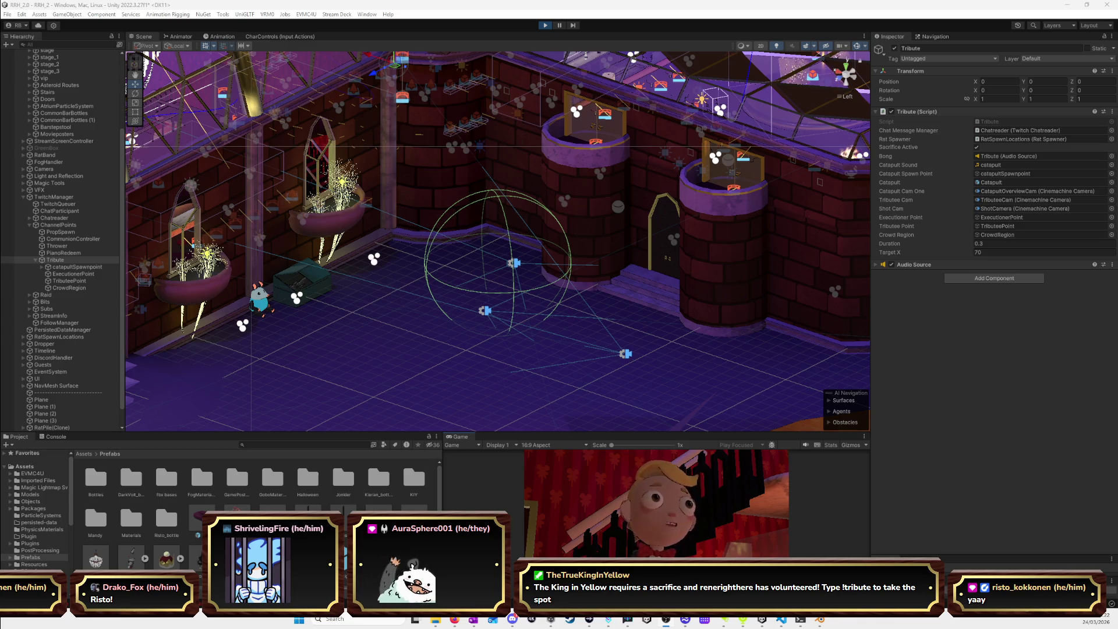
Show the NieR Replicant YouTube tab in Firefox, then minimize the browser.
key("alt+Tab")
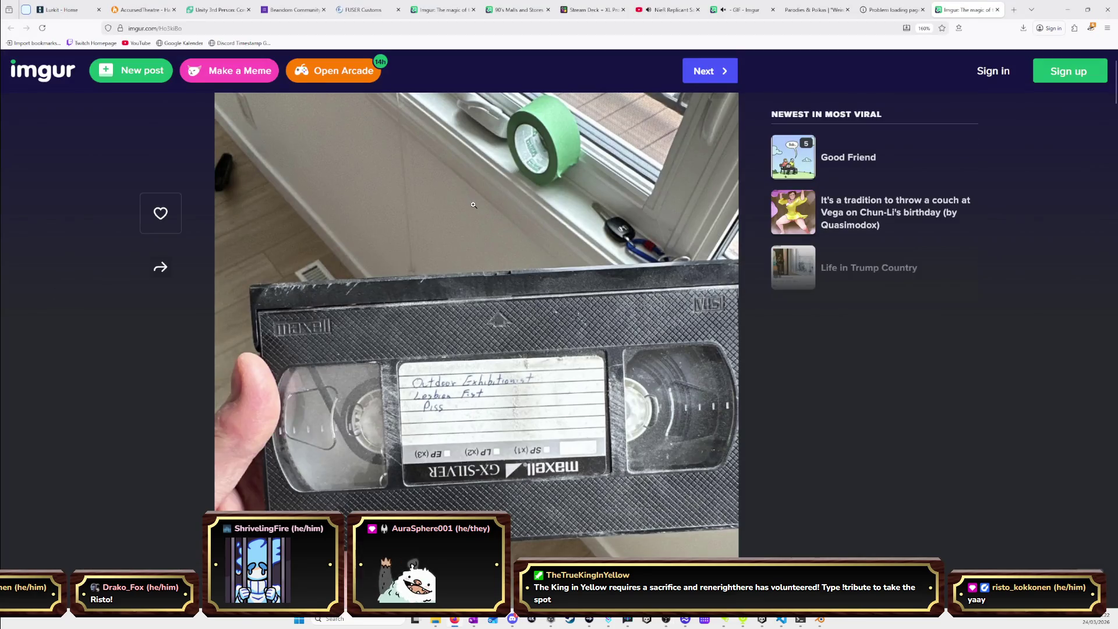
left_click(669, 10)
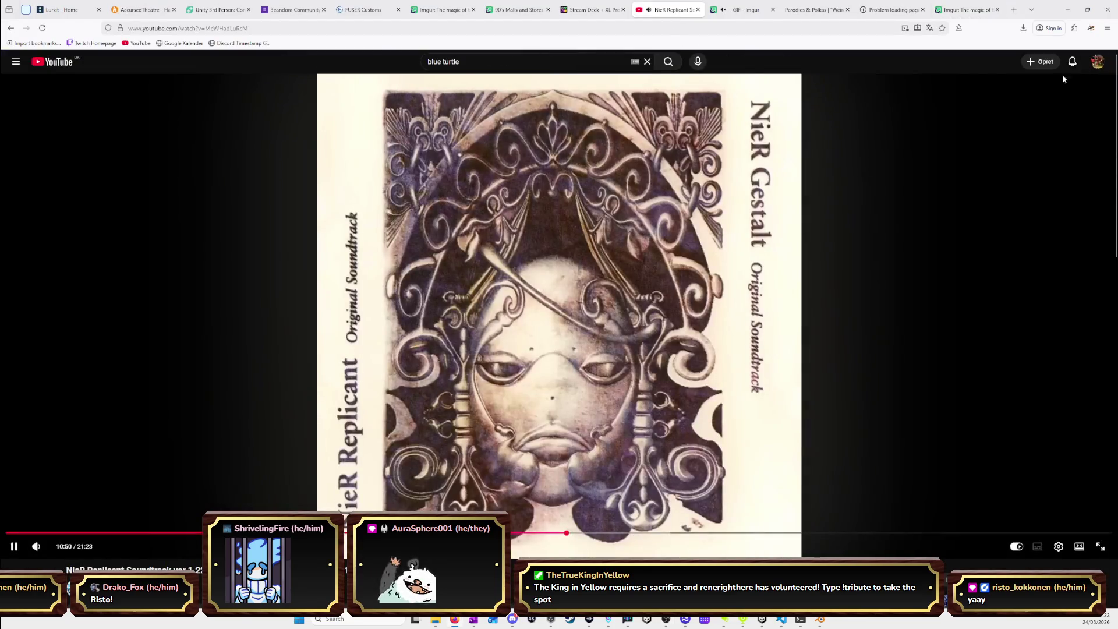
left_click(1068, 10)
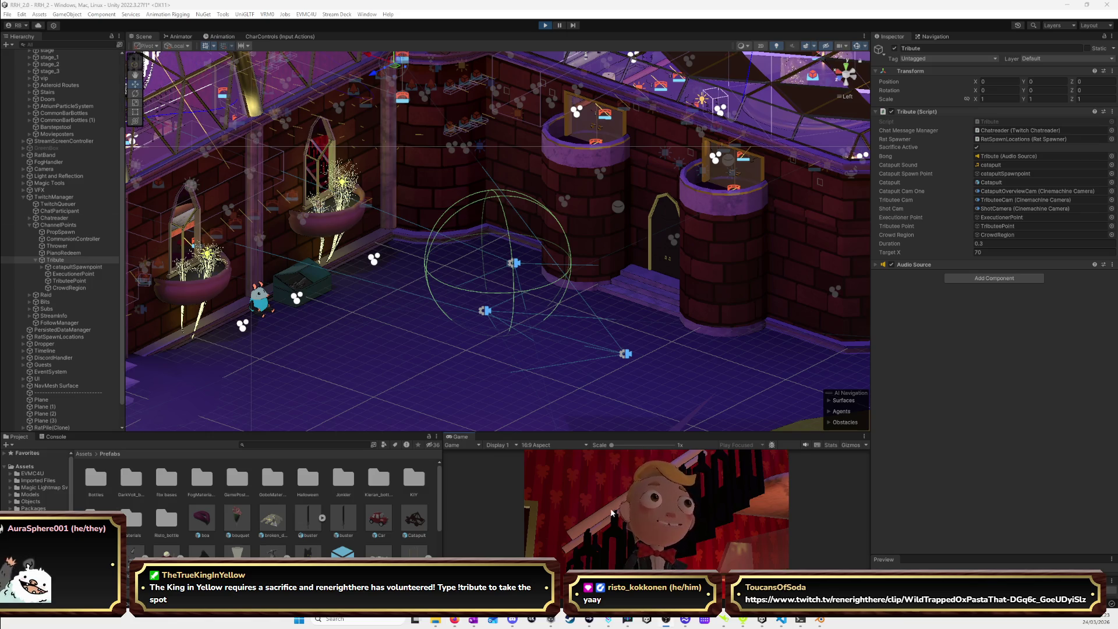
Maximize the running Game view by double-clicking its tab.
double_click(455, 437)
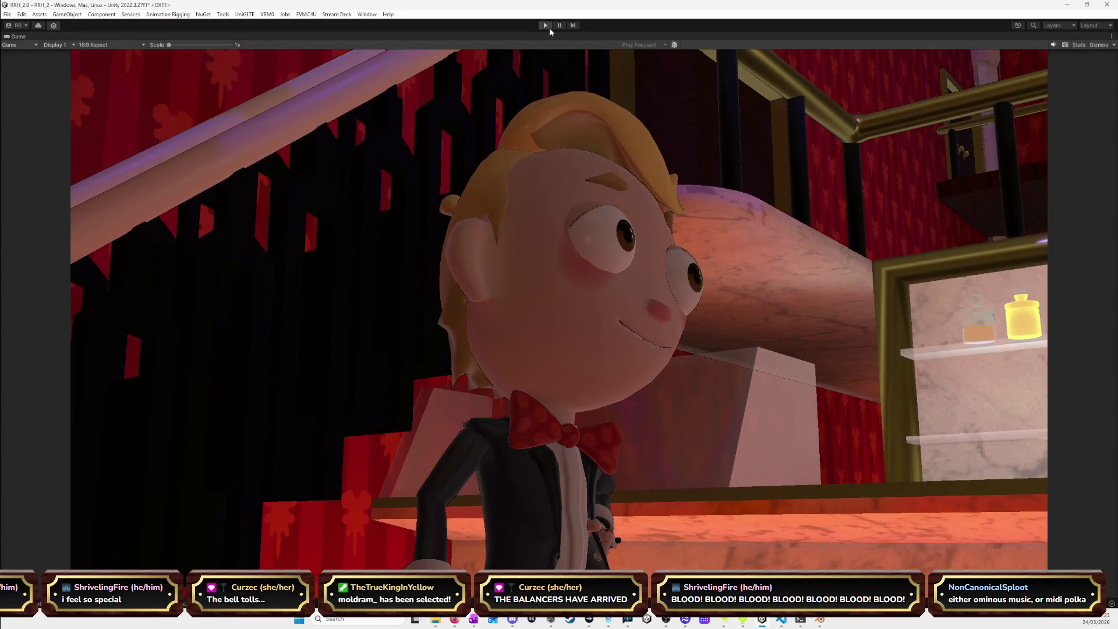
Press the Play button again to exit Play mode.
left_click(549, 26)
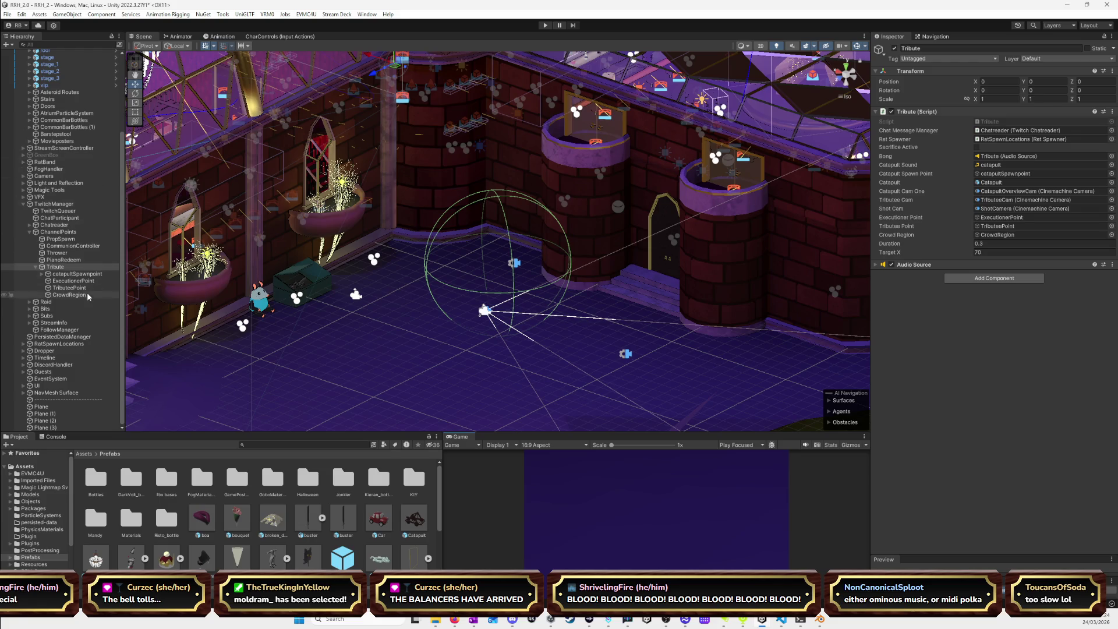
Select Tribute and view the level from the top, panning across it.
left_click(66, 266)
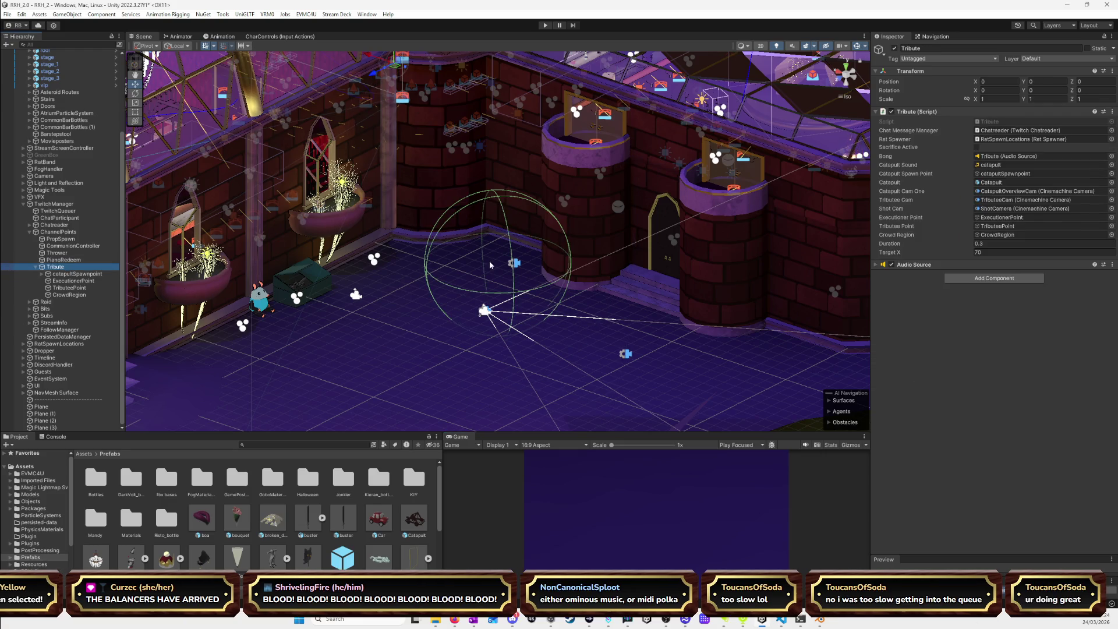
scroll(489, 260, "down", 5)
left_click(848, 68)
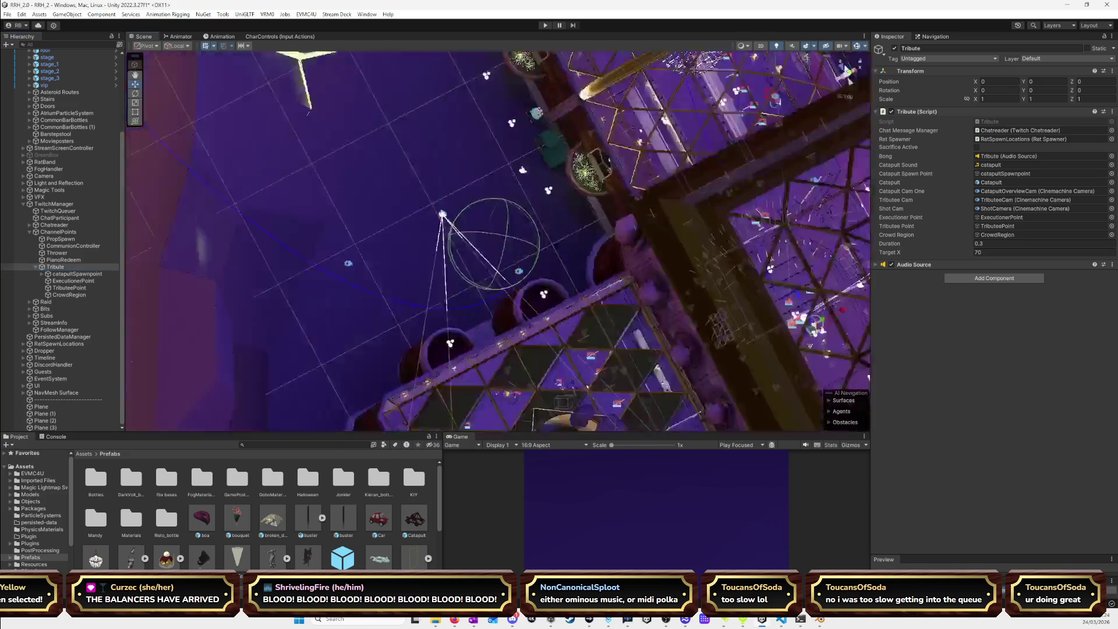
middle_click_drag(684, 231, 607, 177)
Move the Tribute object upward, recentre the view, and select CrowdRegion.
key("w")
left_click_drag(601, 269, 599, 217)
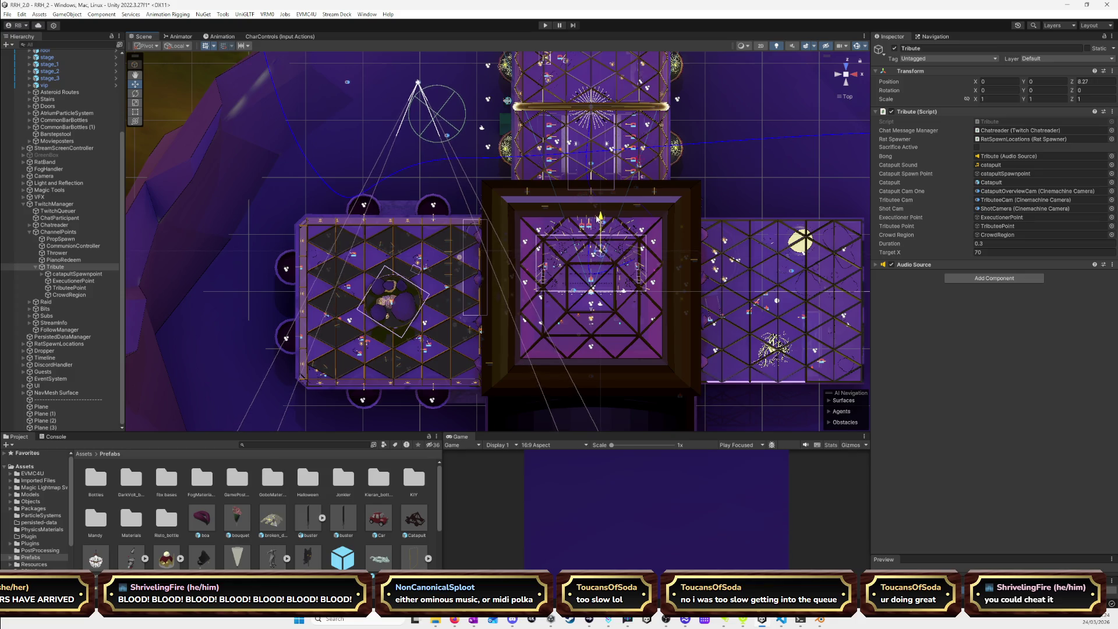
key("Up")
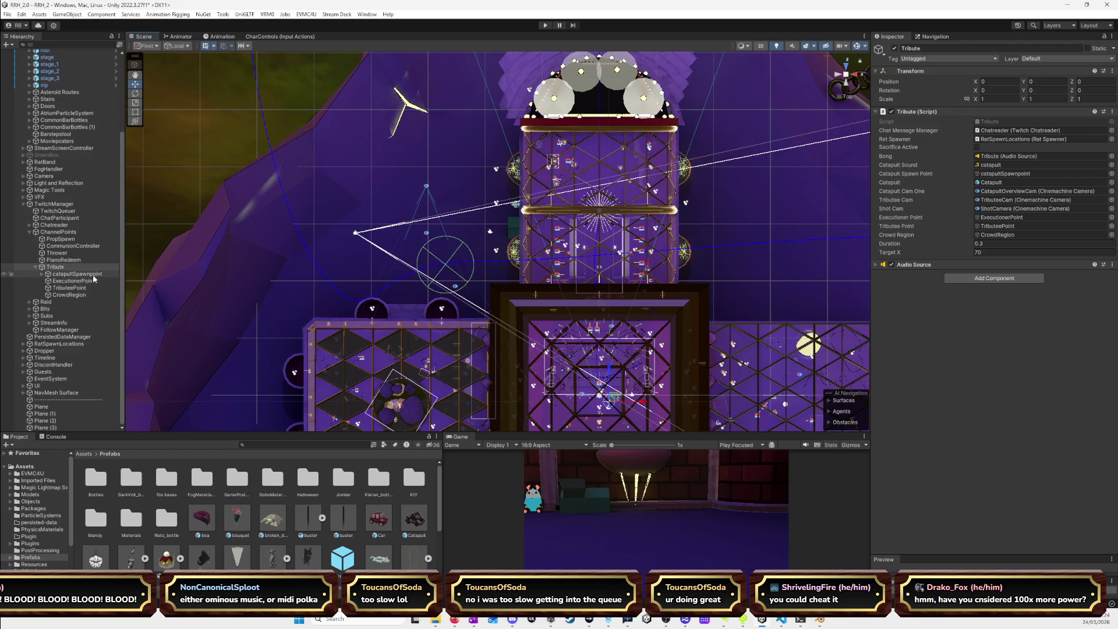
left_click(69, 295)
Shift CrowdRegion to X -28.06, Z 22.46 and place a Catapult prefab in the scene.
left_click_drag(450, 260, 455, 272)
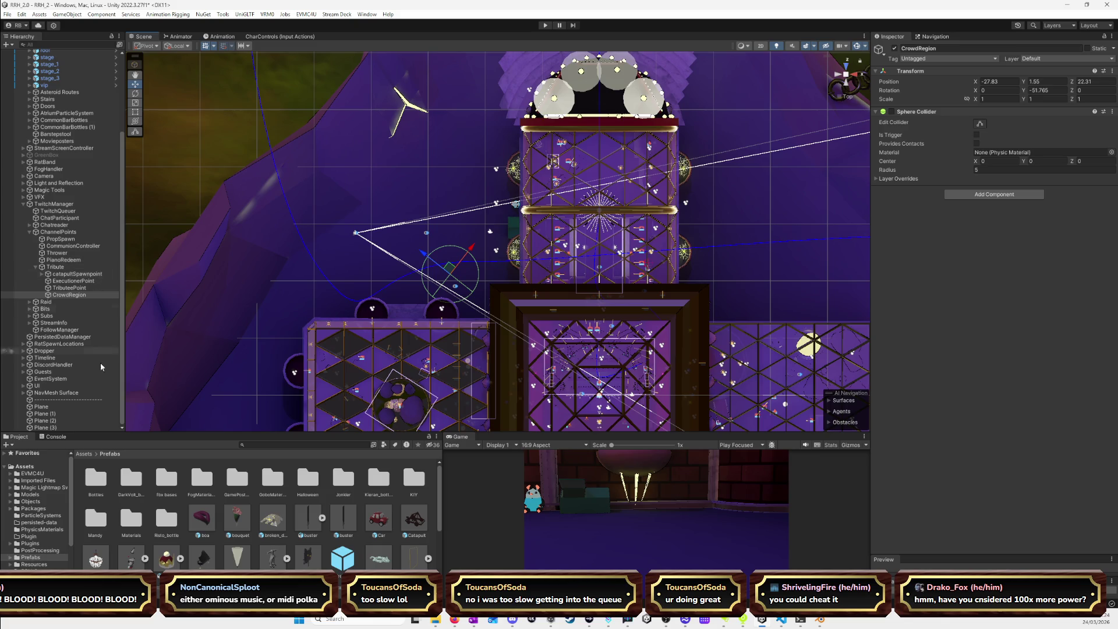
mouse_move(412, 524)
left_mouse_down()
mouse_move(373, 434)
mouse_move(360, 296)
left_mouse_up()
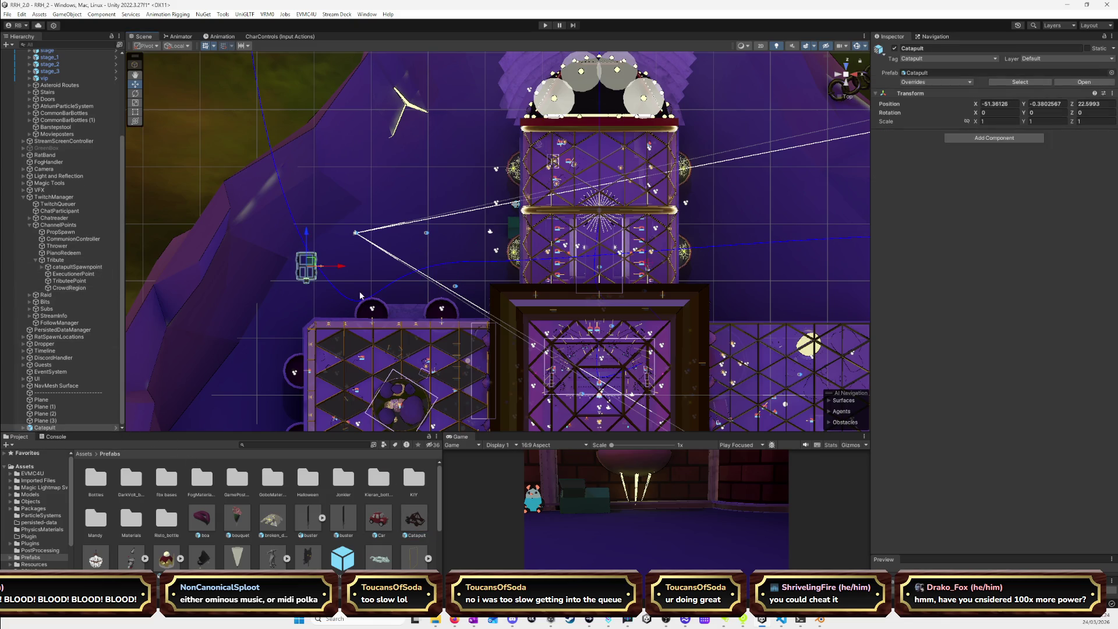
left_click(25, 427)
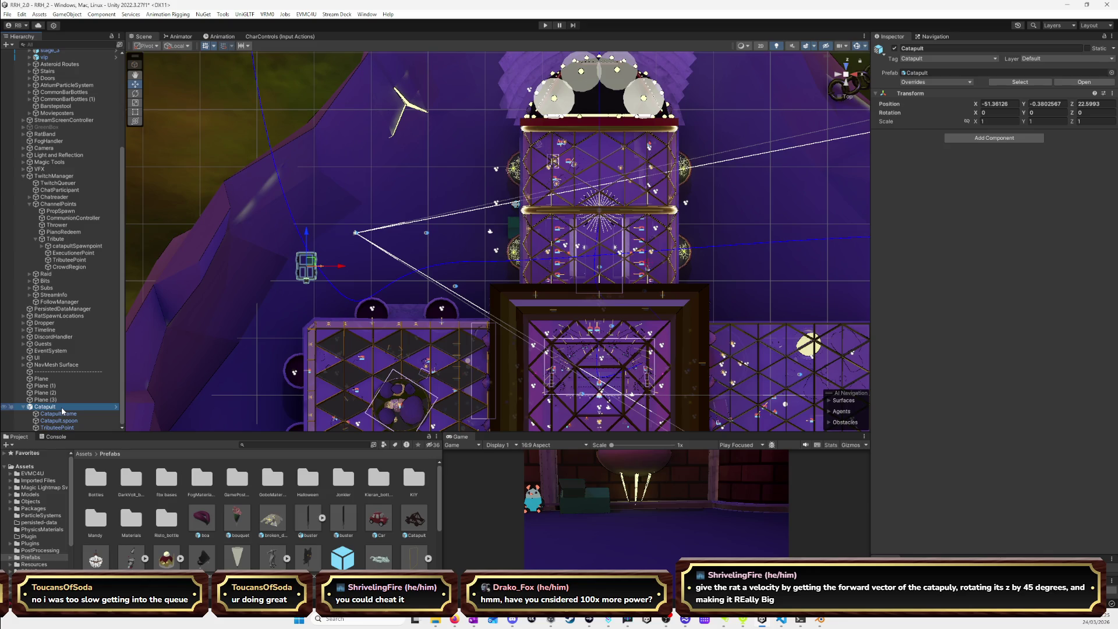
Inspect the catapult frame and spoon, erasing digits from the spoon's hinge spring strength.
left_click(62, 414)
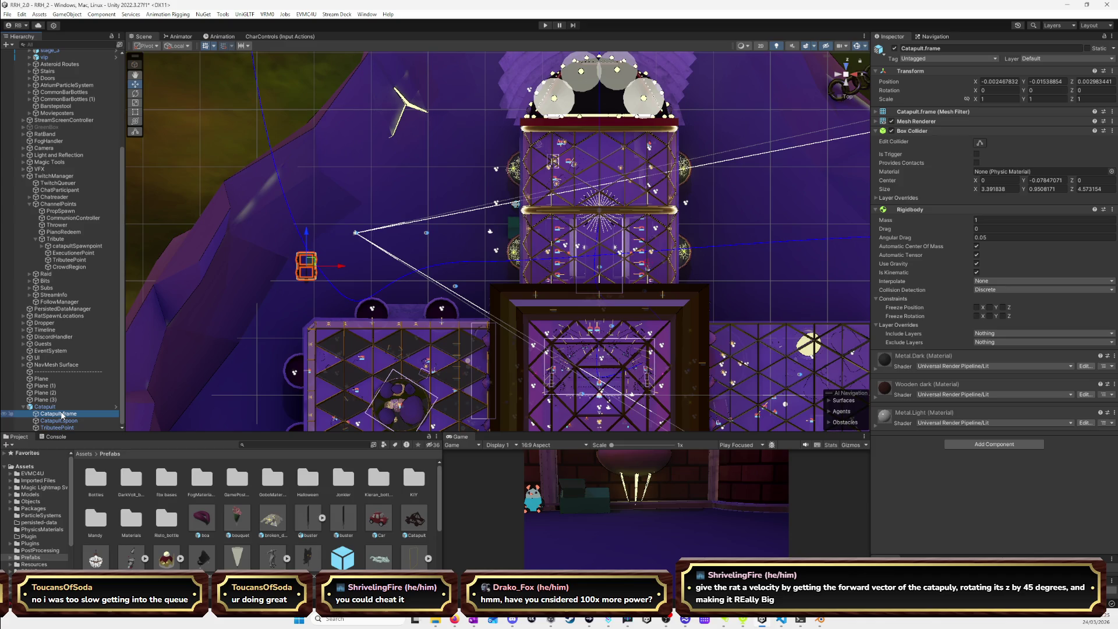
left_click(62, 421)
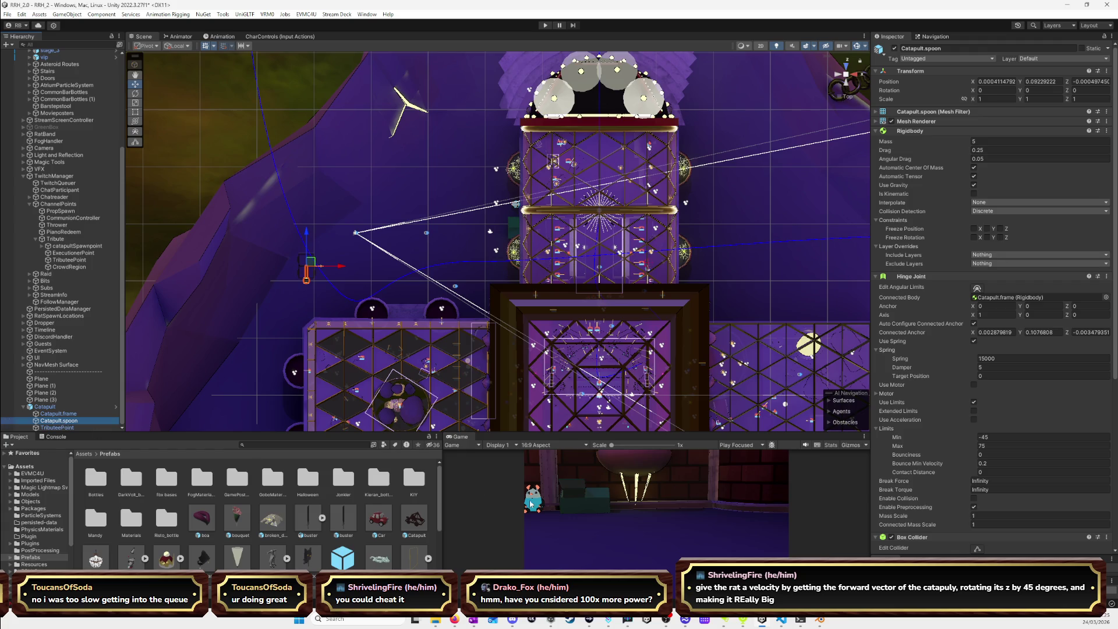
left_click(1023, 357)
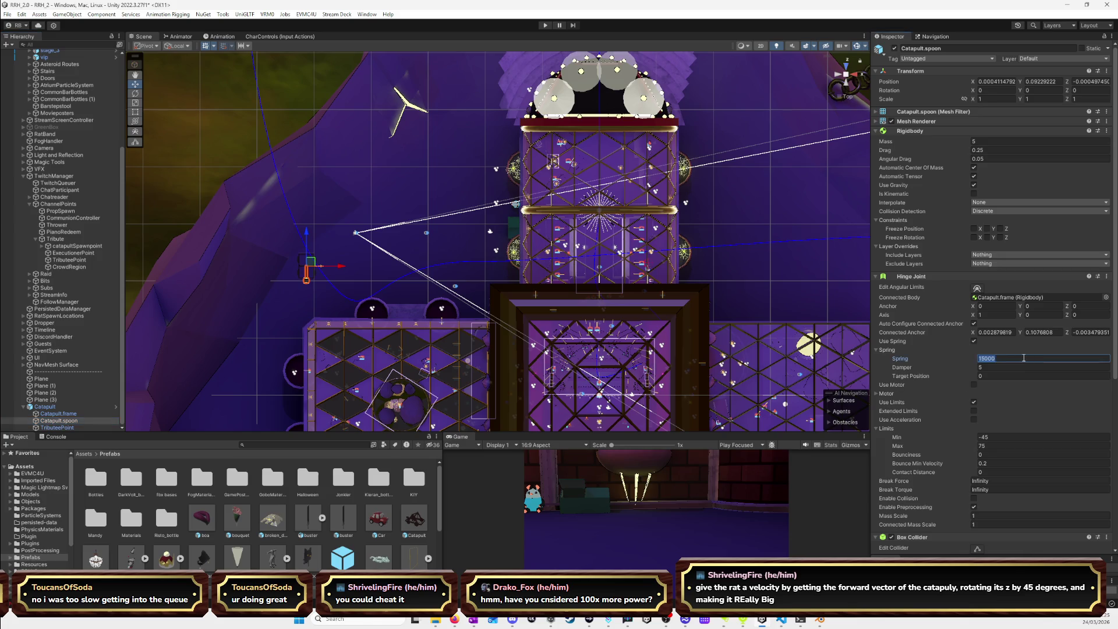
left_click(1024, 357)
key("BackSpace")
key("BackSpace")
Delete the Catapult object from the scene and switch to Blender.
left_click(44, 406)
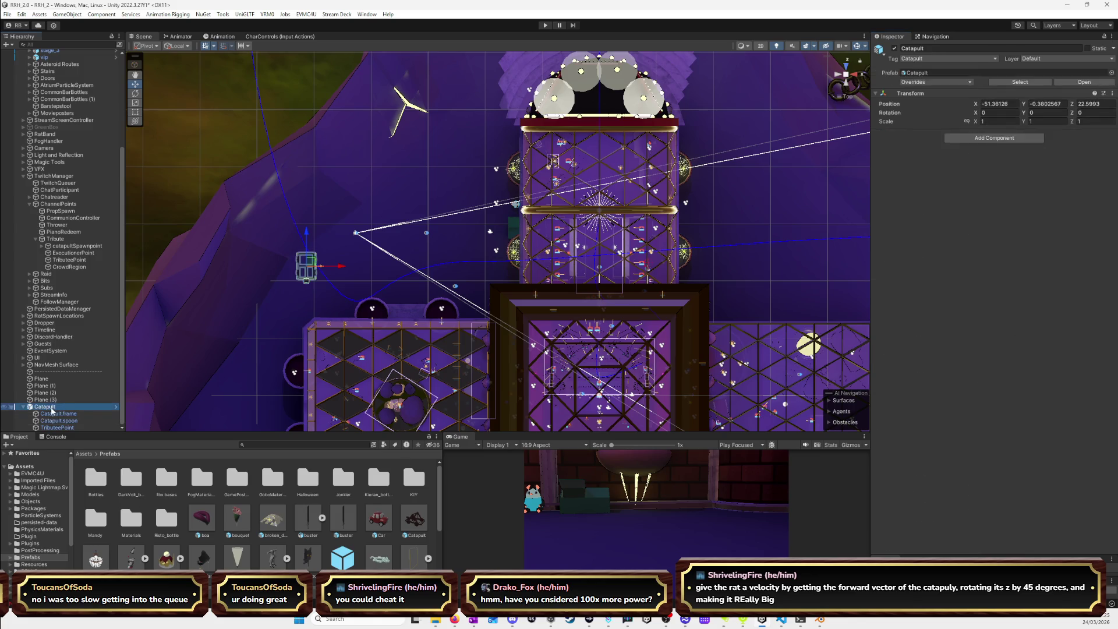
left_click(412, 524)
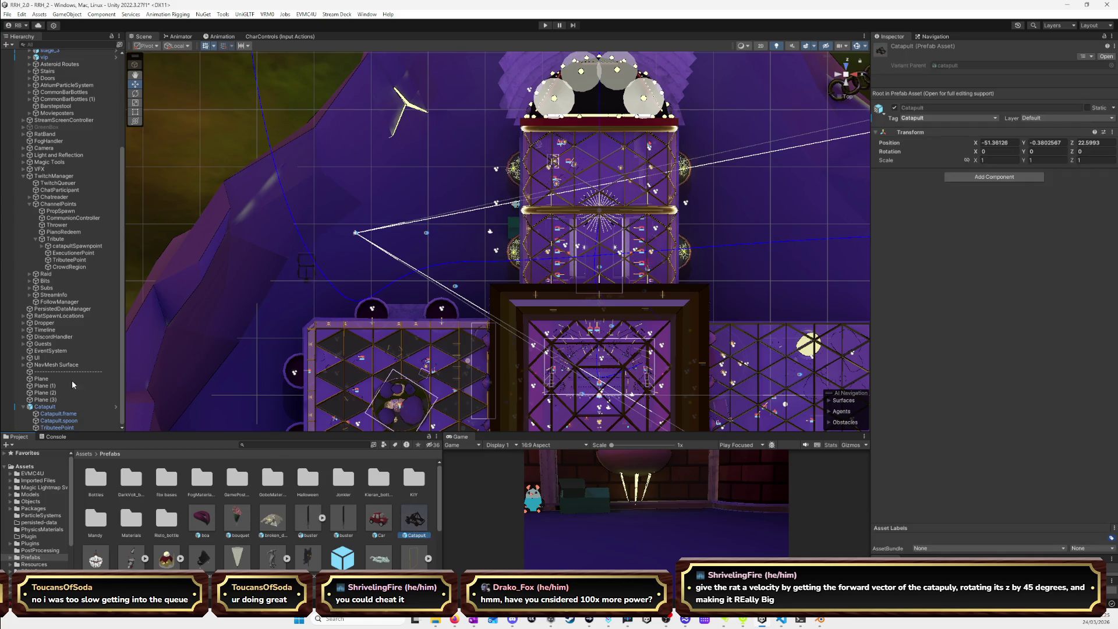
left_click(69, 407)
key("Delete")
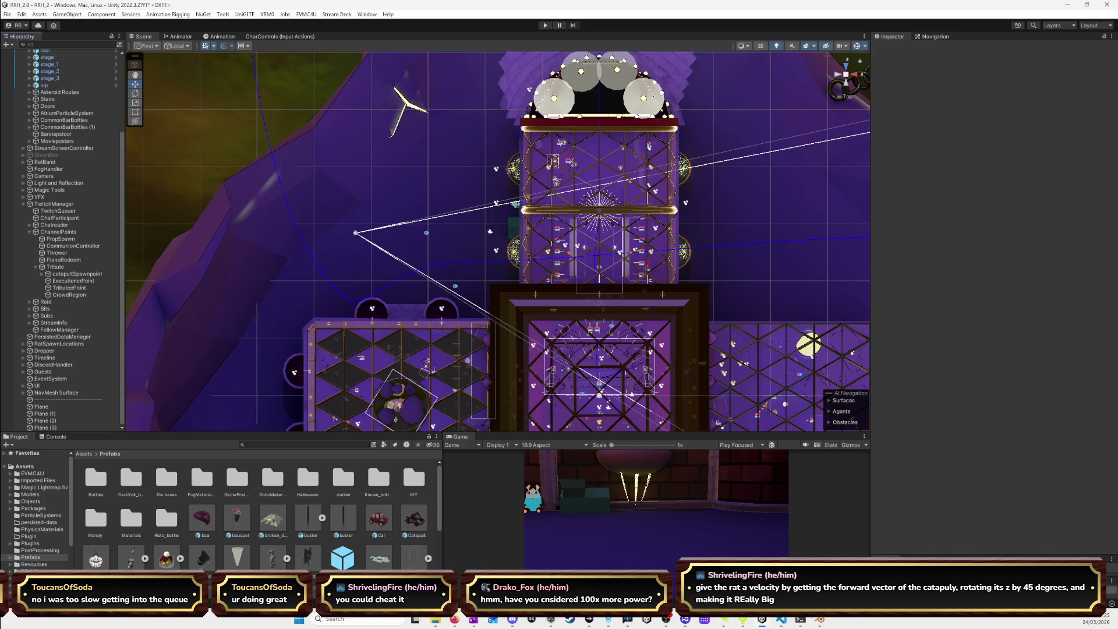
key("alt+Tab")
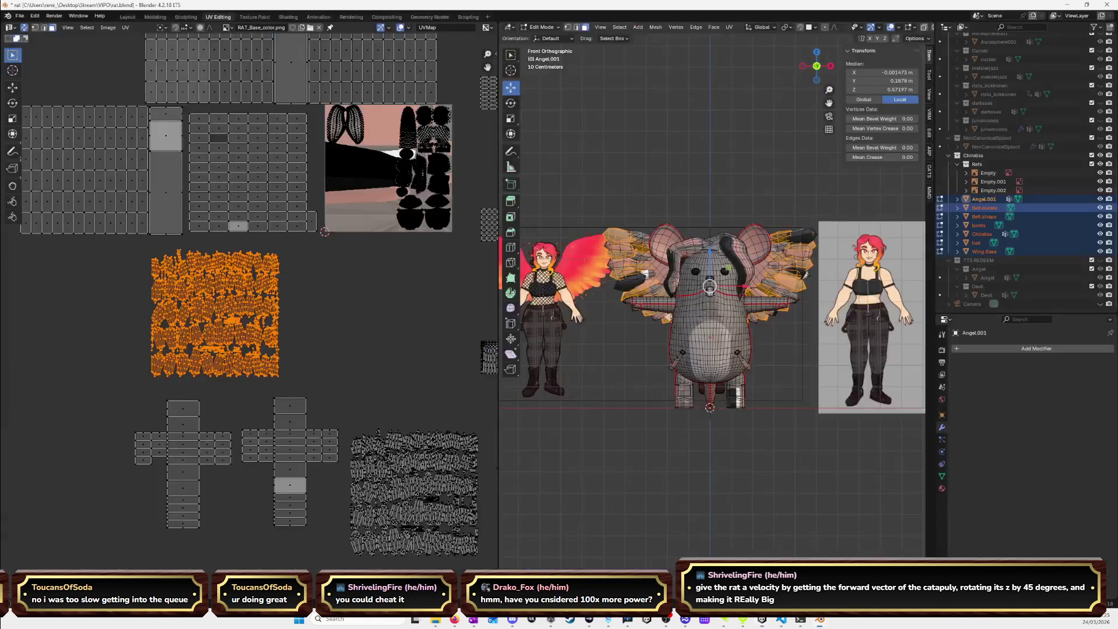
Clear the UV selection and box-select the top row of feather islands.
left_click(352, 303)
scroll(248, 306, "up", 1)
left_click_drag(99, 225, 310, 245)
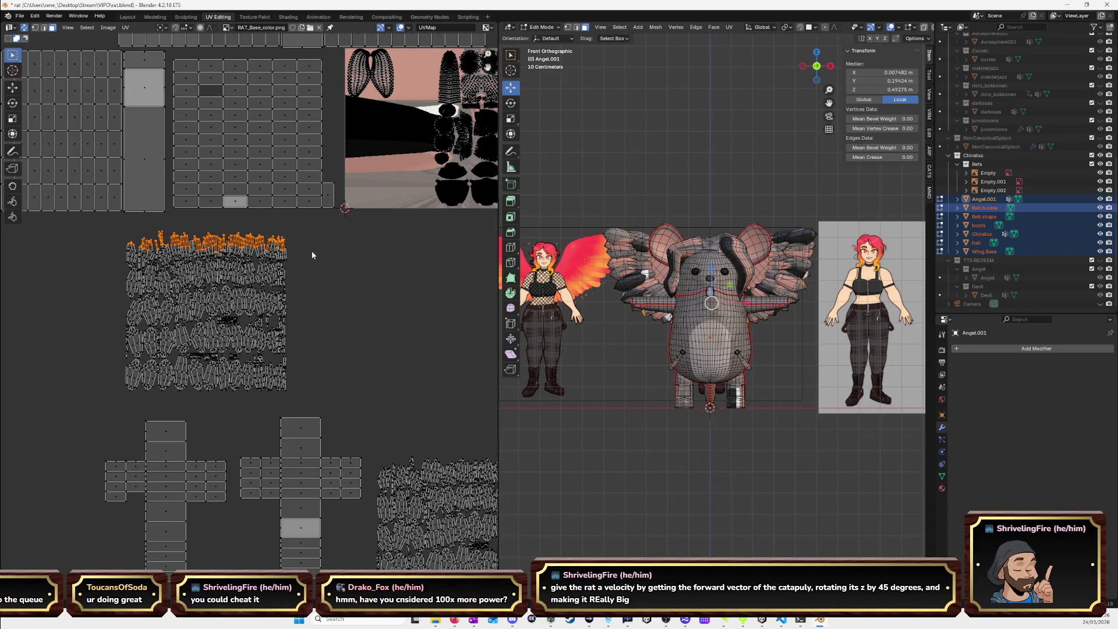
scroll(213, 244, "up", 1)
scroll(212, 243, "up", 1)
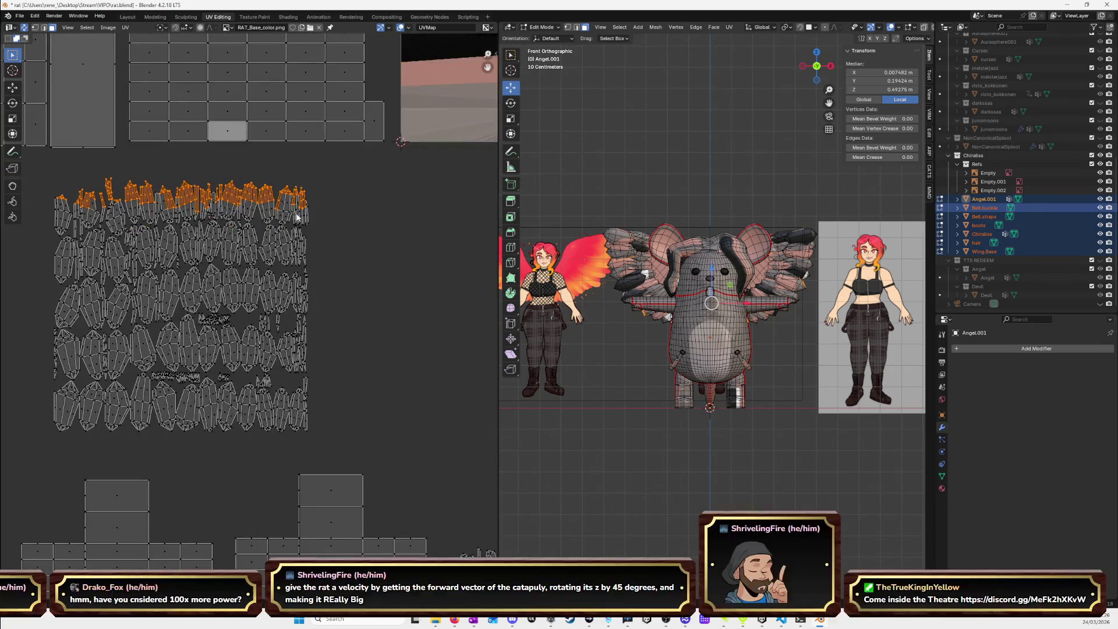
Add the linked feather islands at the row's right end with L.
left_click(302, 214, "shift")
key("l")
key("l")
key("l")
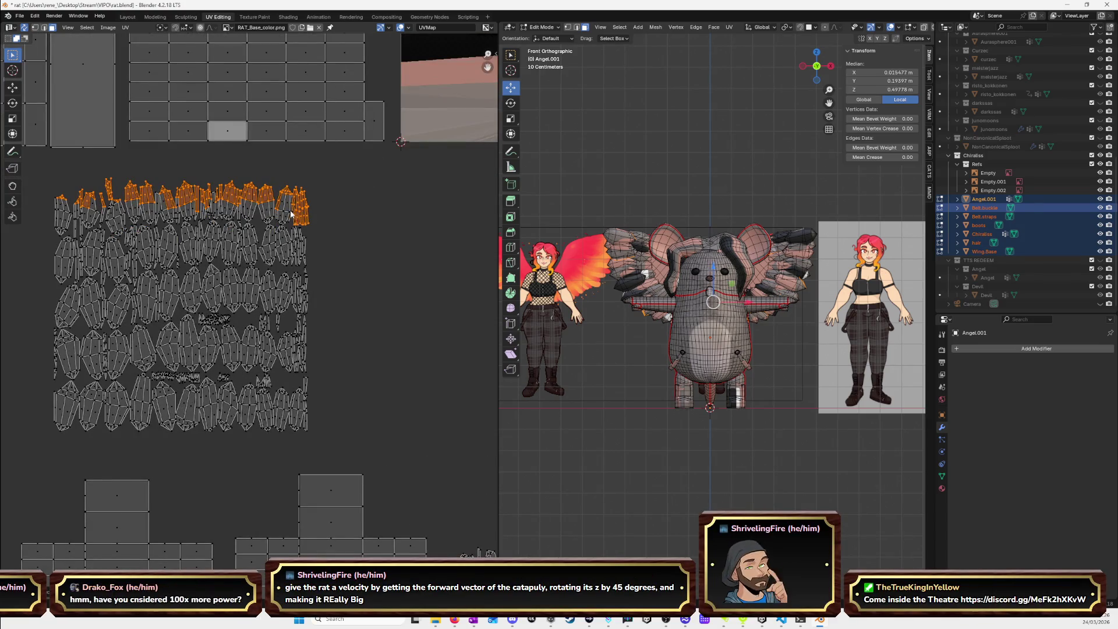
key("l")
key("l")
key("l")
key("l")
key("l")
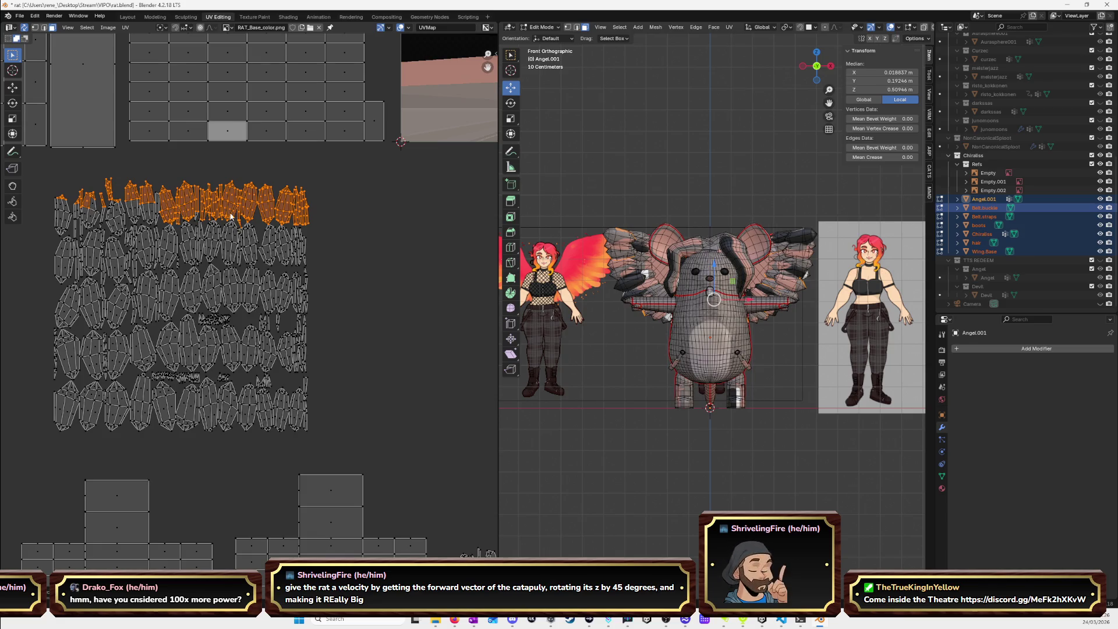
key("l")
key("l")
key("l")
key("l")
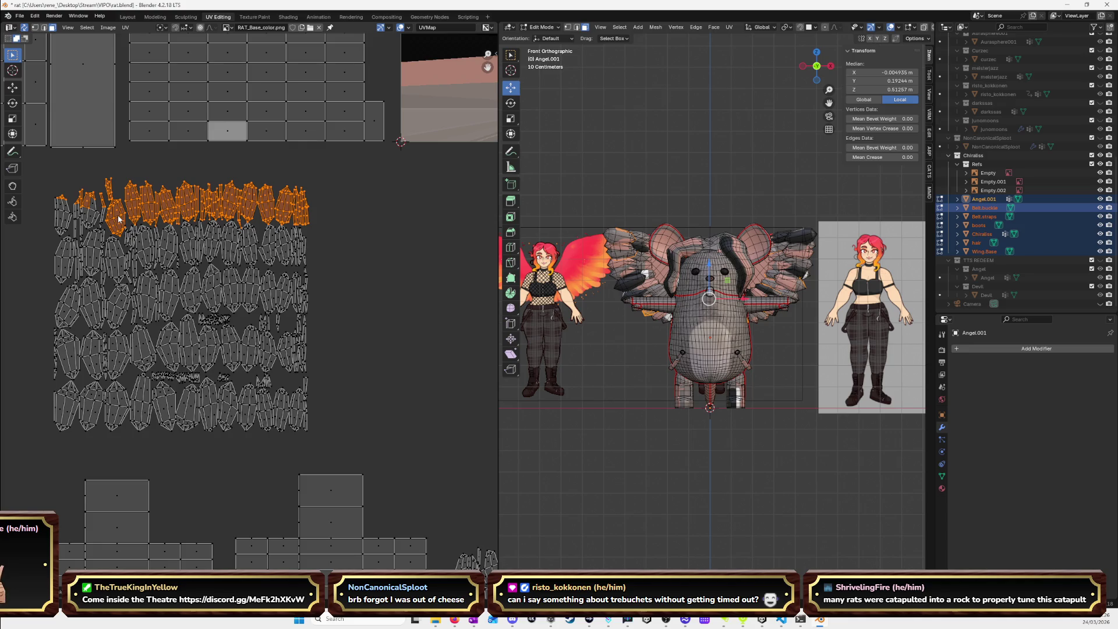
Add the narrow and leftmost feather islands to the selection, then return to Unity.
left_click(88, 220, "shift")
left_click(77, 219, "shift")
left_click(82, 225, "shift")
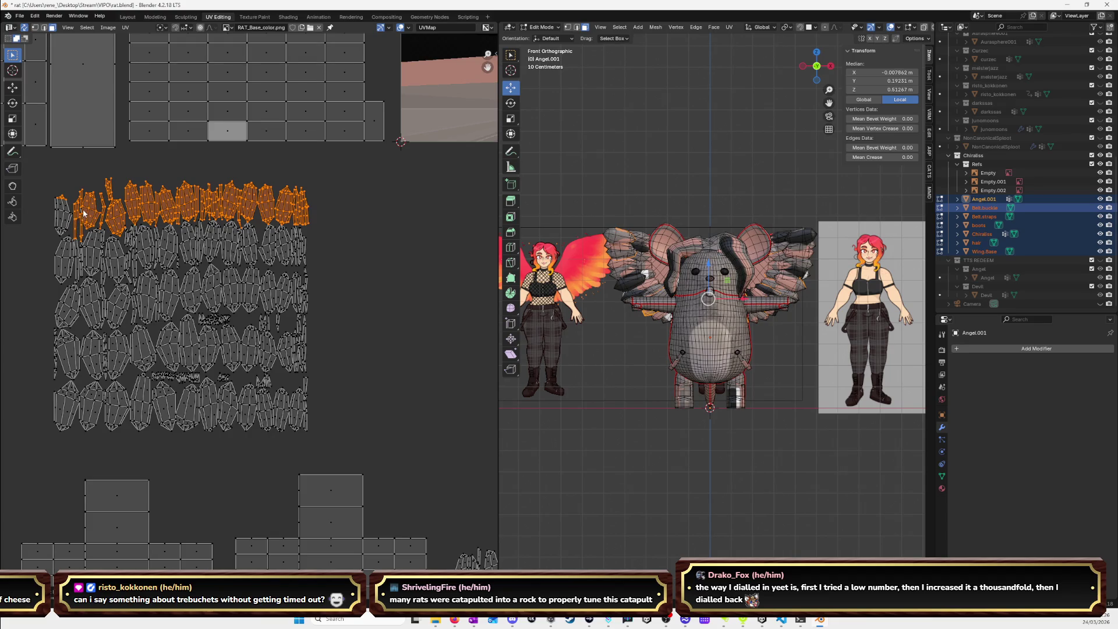
left_click(64, 221, "shift")
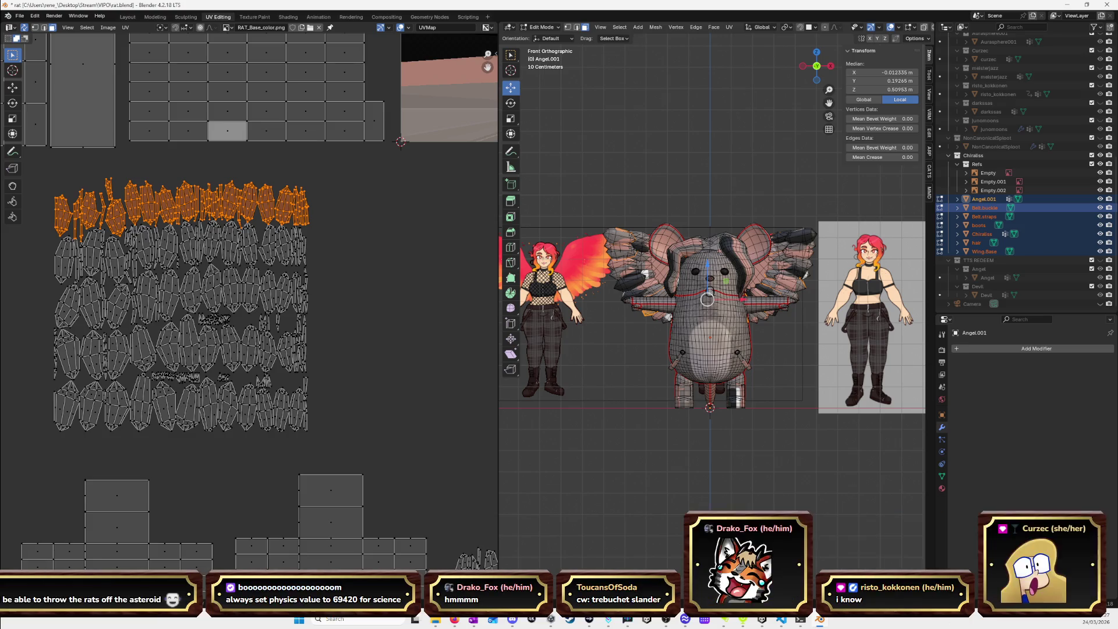
key("alt+Tab")
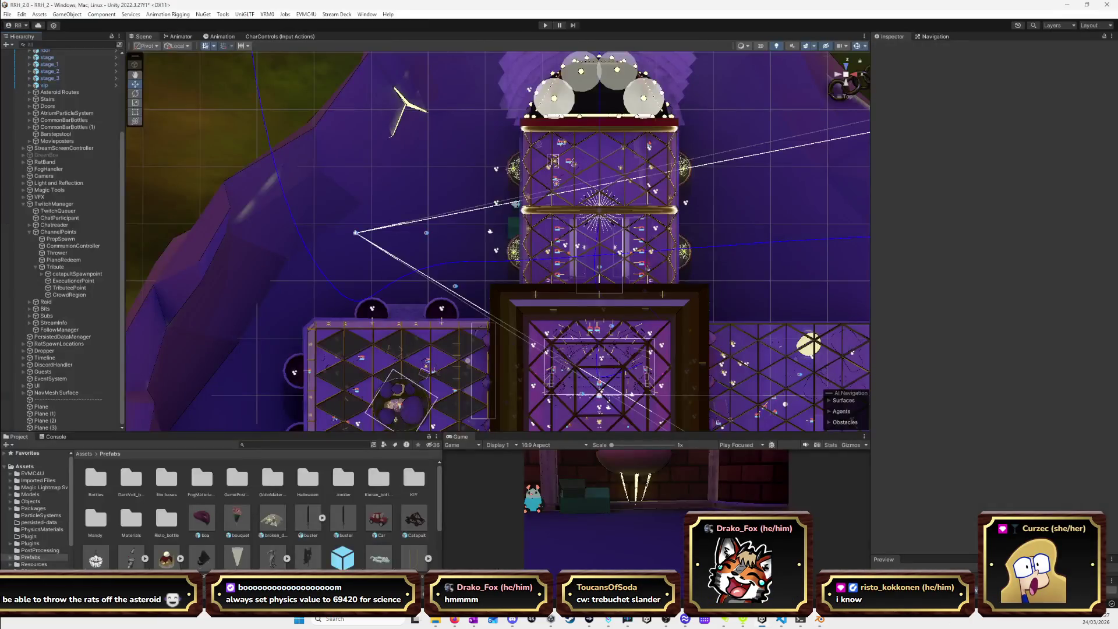
left_click_drag(401, 511, 323, 279)
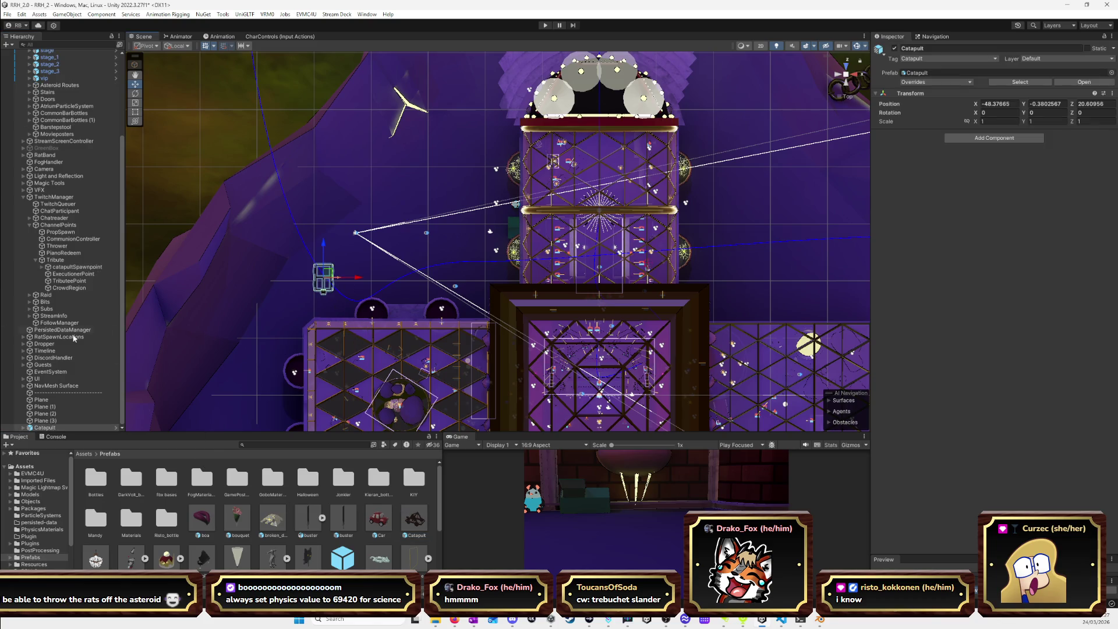
scroll(52, 414, "down", 1)
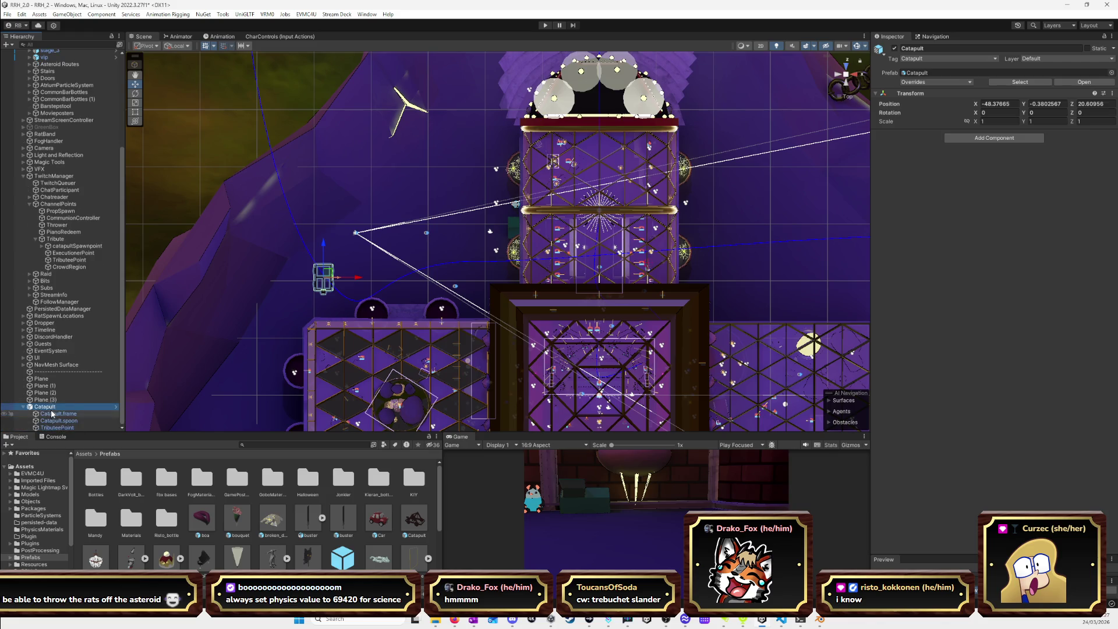
left_click(52, 413)
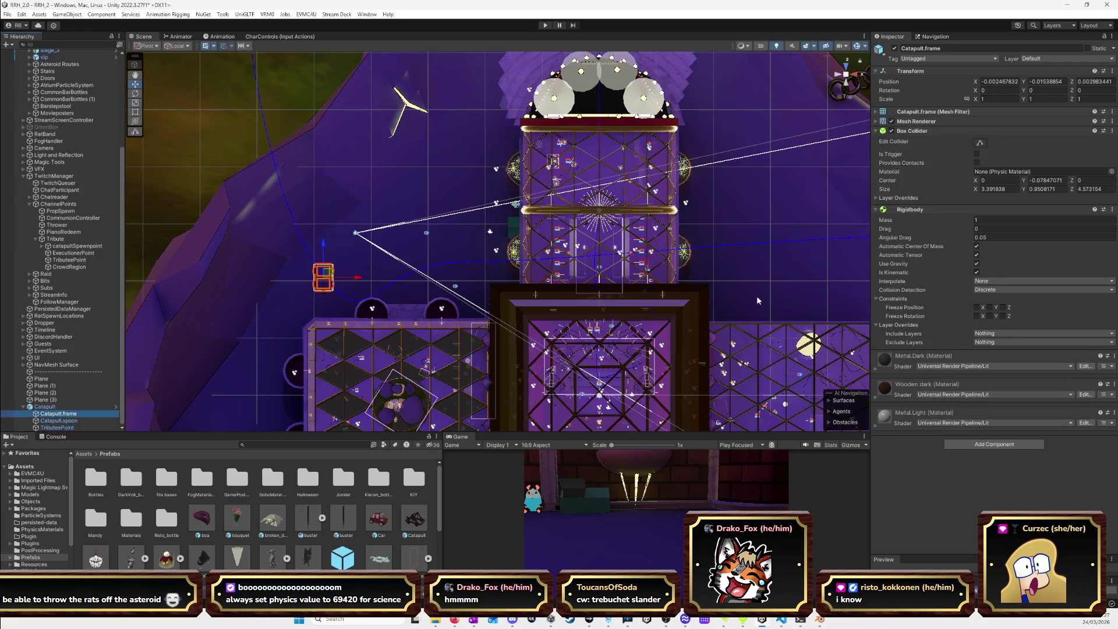
left_click(69, 423)
left_click(1011, 359)
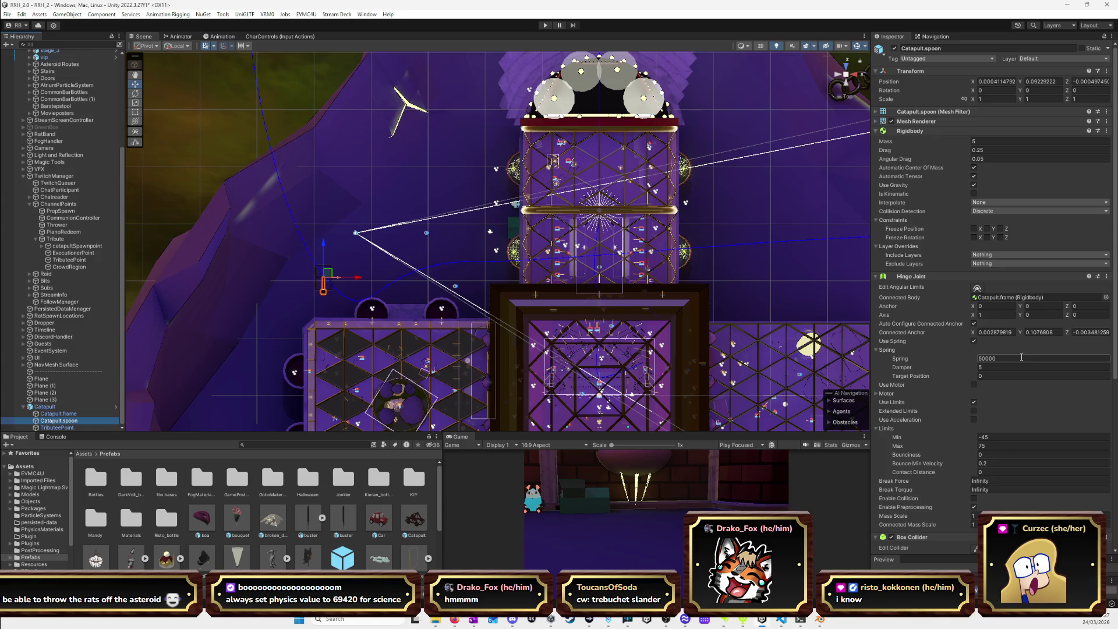
double_click(991, 359)
type("69420")
left_click(49, 407)
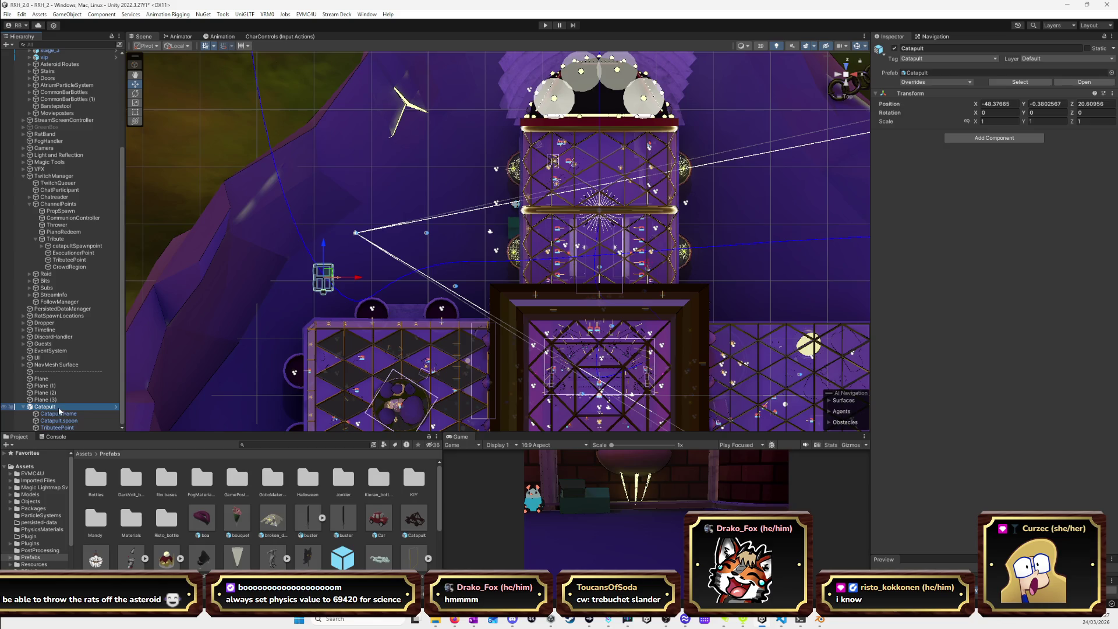
left_click(411, 535)
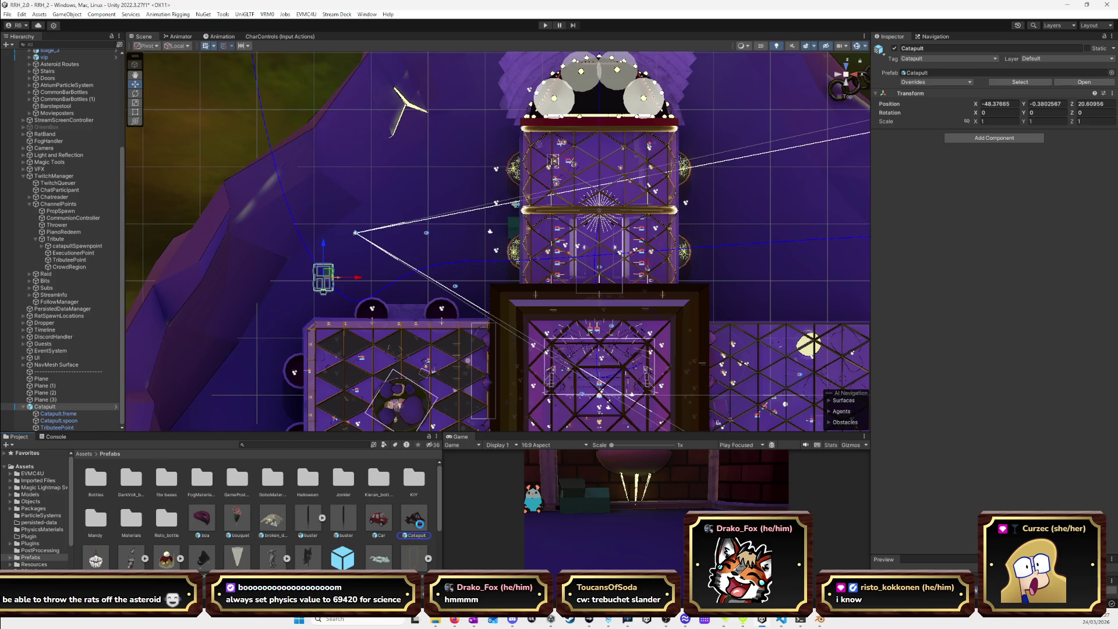
left_click(58, 407)
key("Delete")
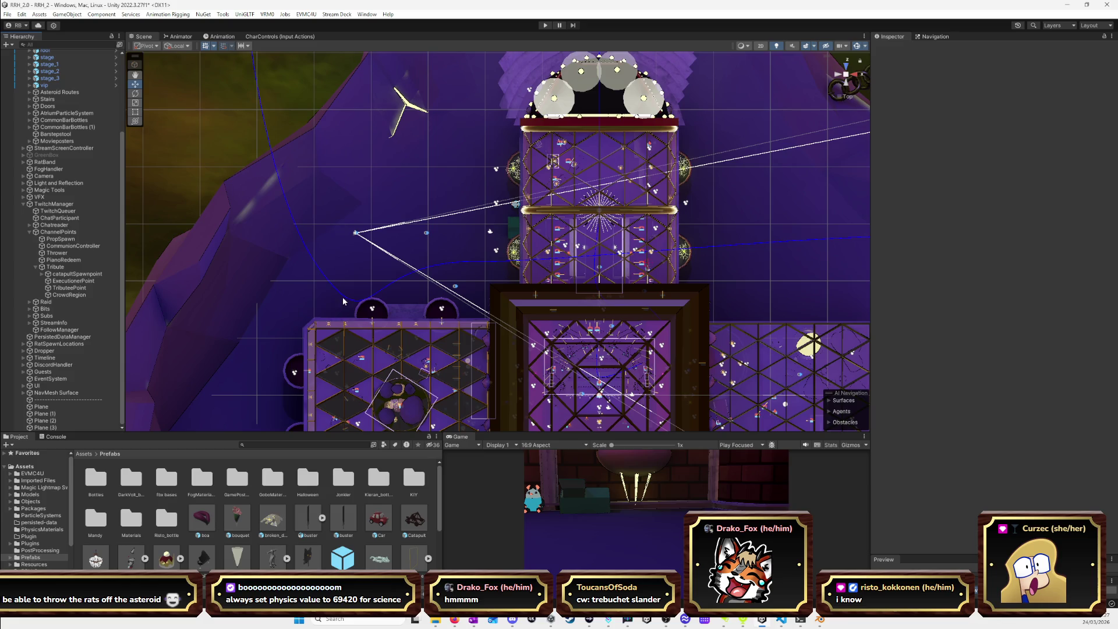
left_click(545, 25)
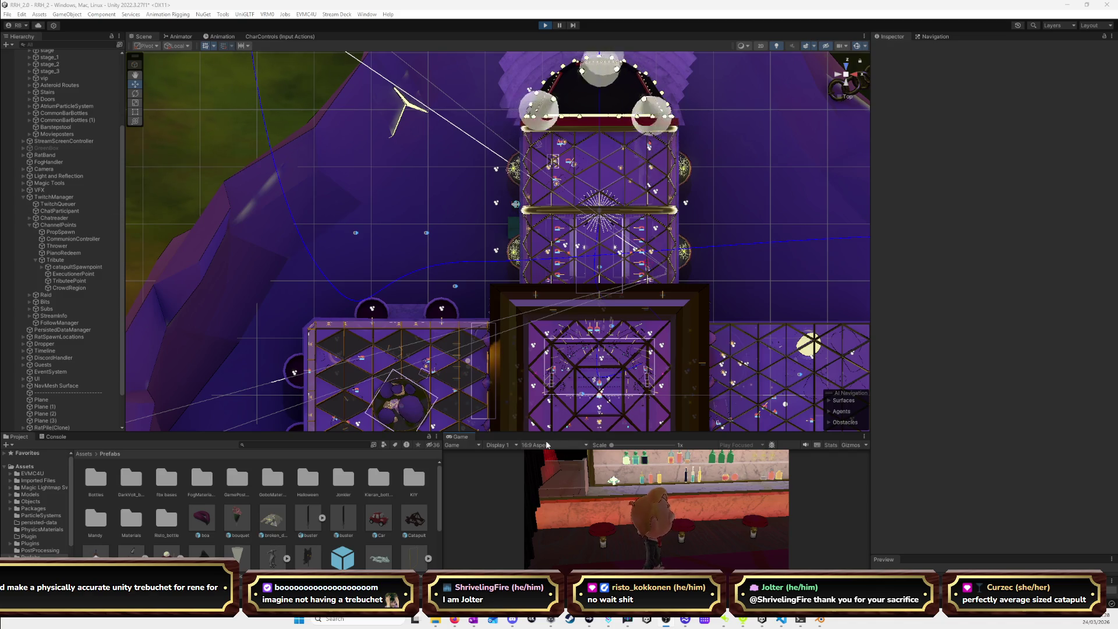
Enlarge the running Game view to fill the editor window.
double_click(464, 439)
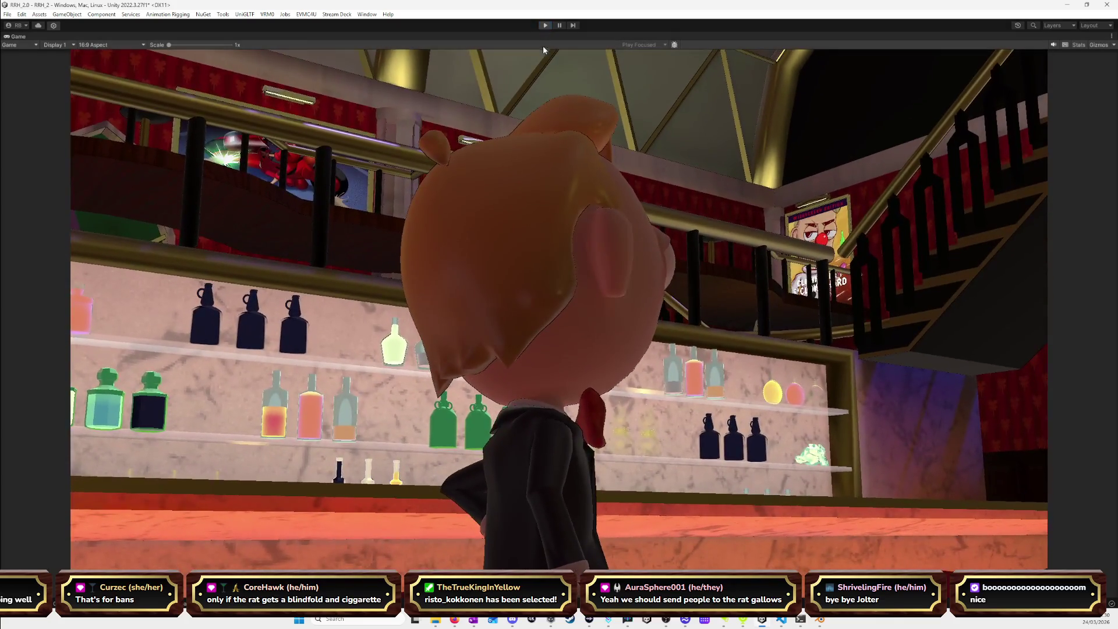
Stop Play mode with Ctrl+P to return to editing.
key("ctrl+p")
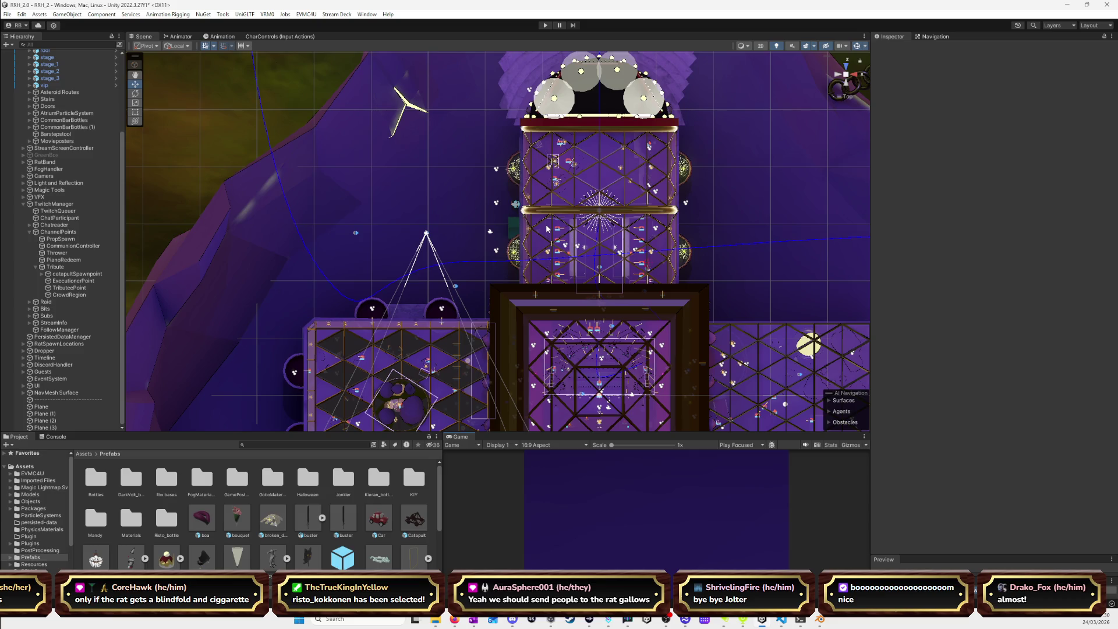
Pan the scene around the stage and select the Catapult prefab in Prefabs.
middle_click_drag(515, 139, 494, 276)
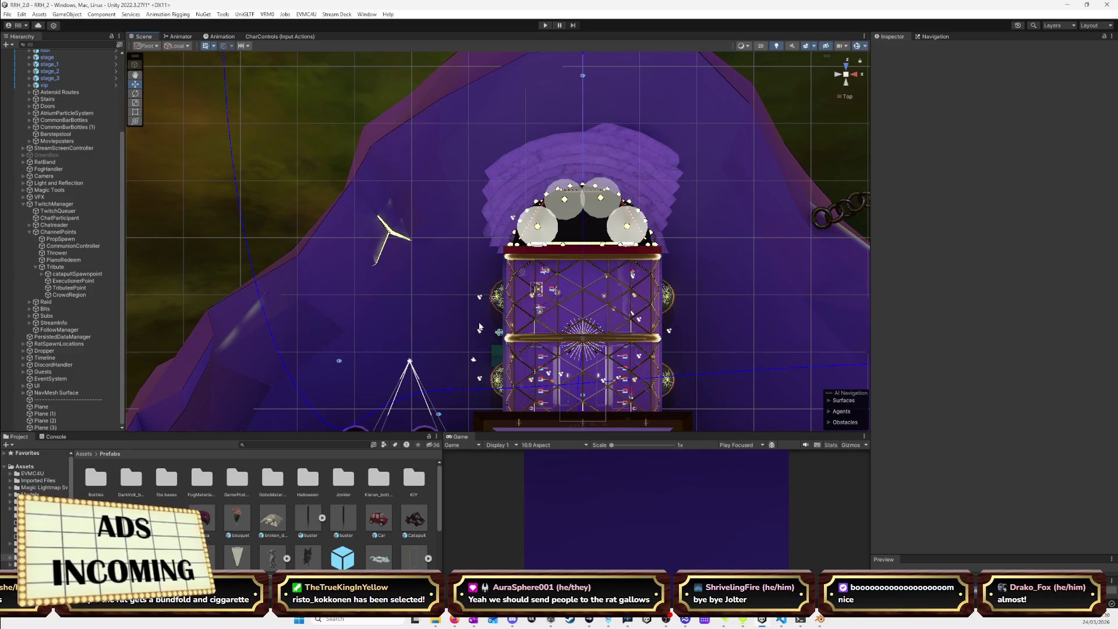
middle_click_drag(466, 317, 464, 216)
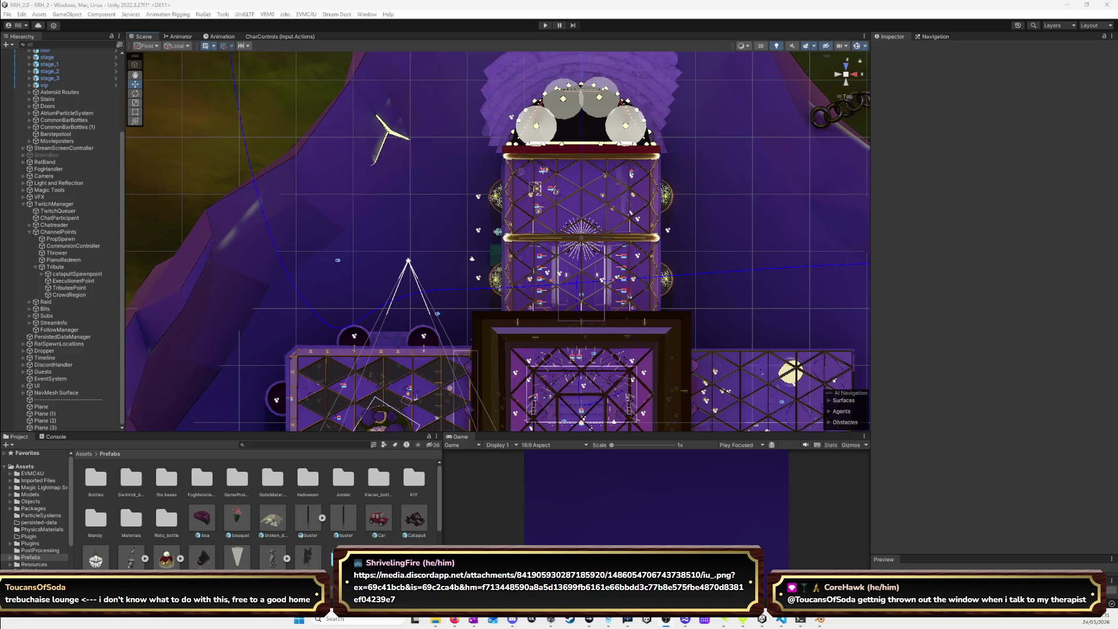
left_click(410, 527)
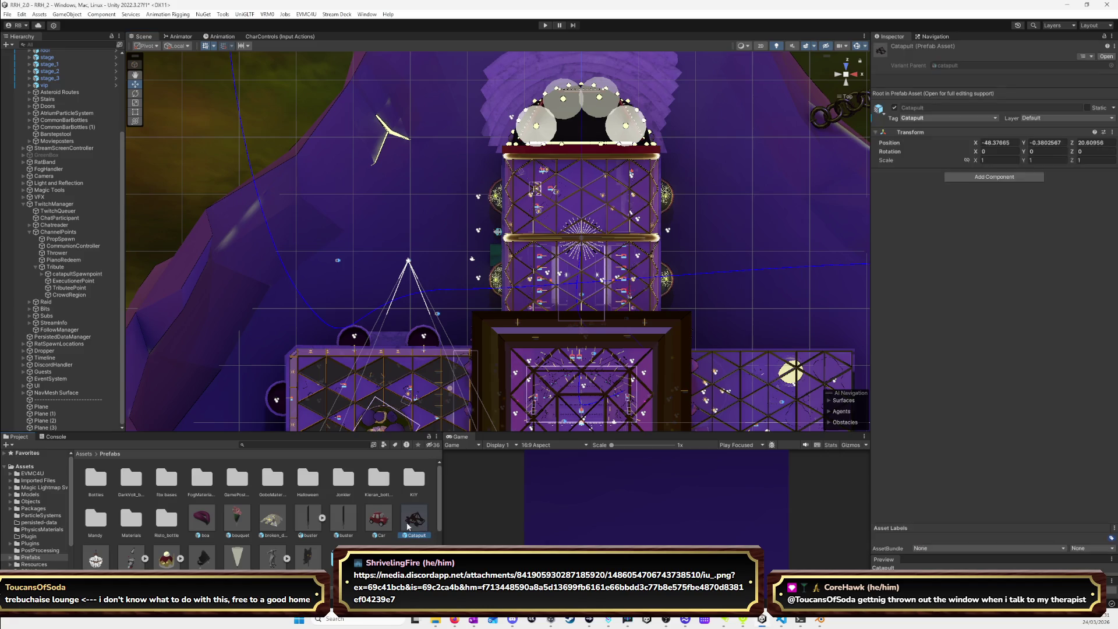
Place a fresh Catapult in the scene and select its spoon part.
left_click_drag(415, 518, 306, 311)
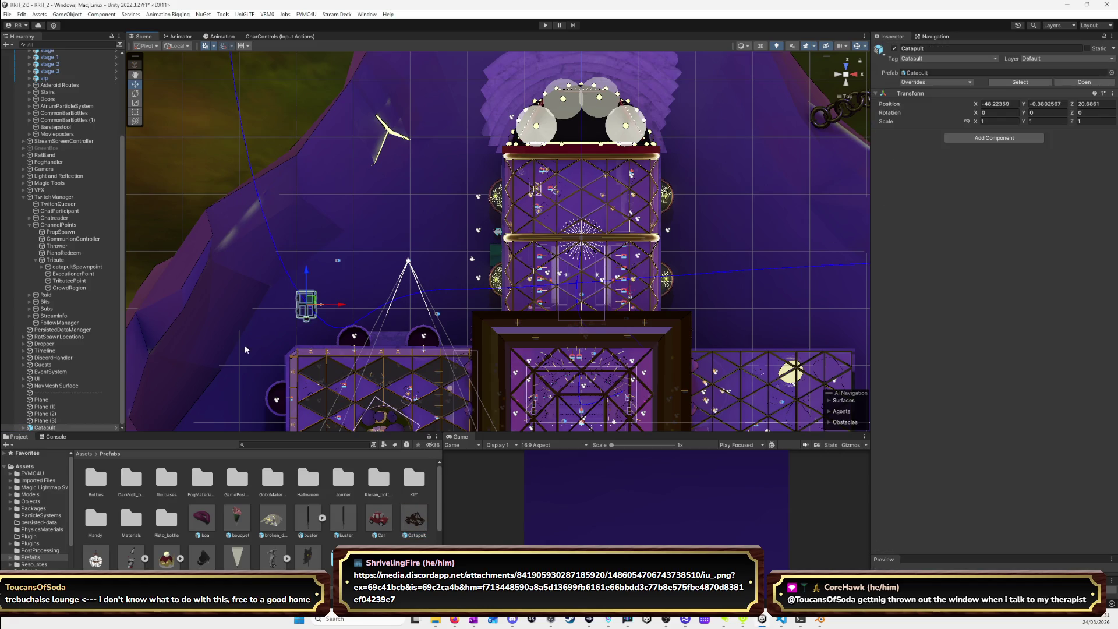
left_click(23, 428)
left_click(54, 414)
left_click(55, 420)
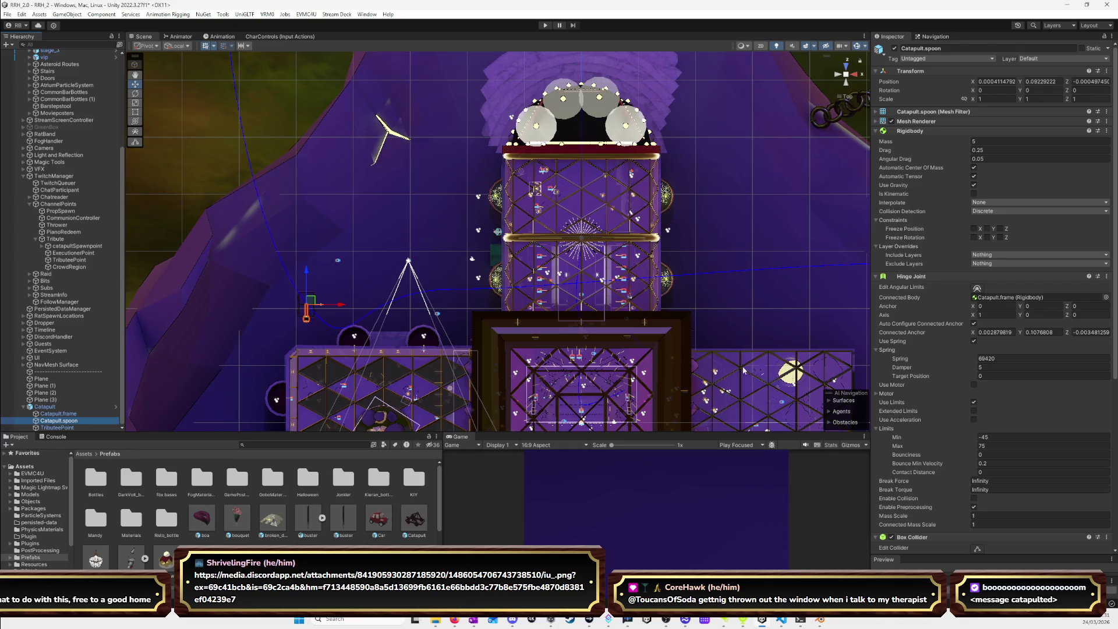
Set the spoon hinge spring to 100000, then reselect the whole Catapult.
left_click(1004, 359)
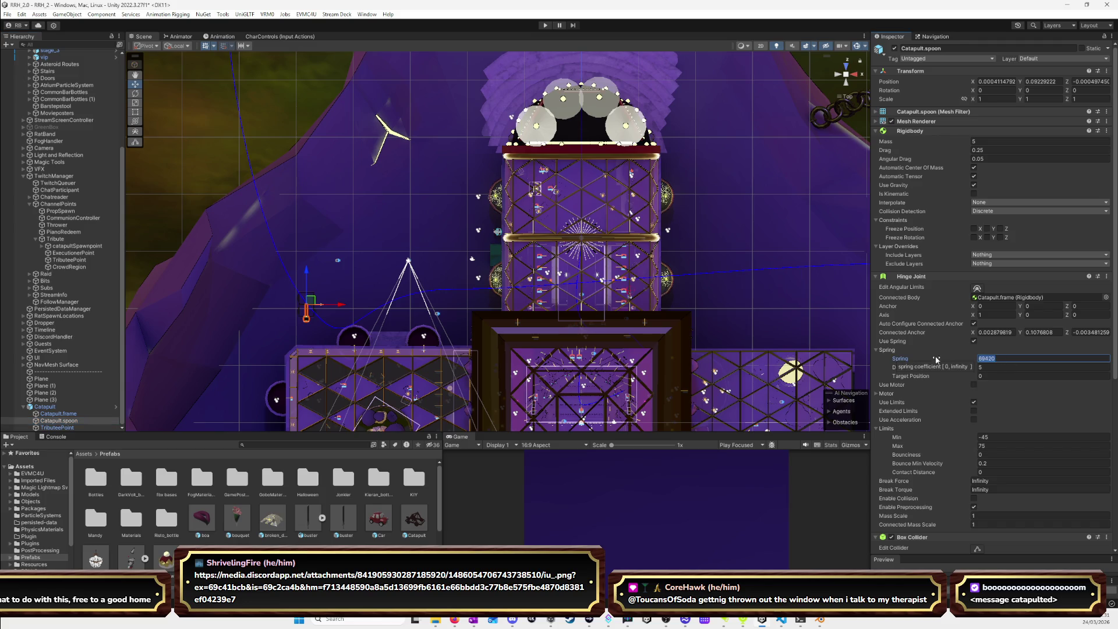
type("1")
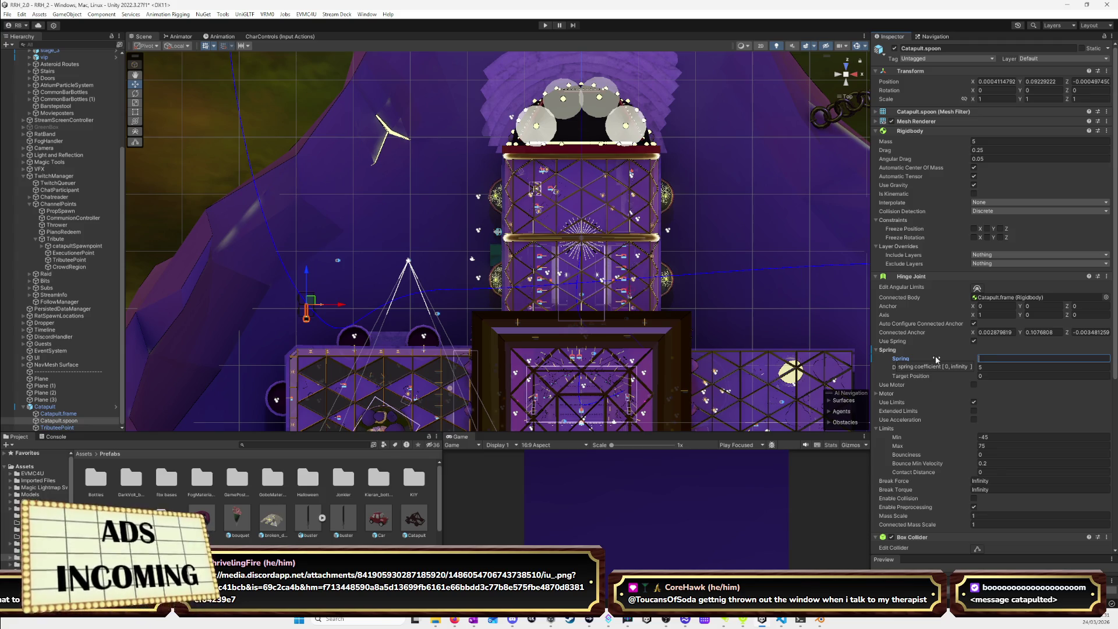
type("100000")
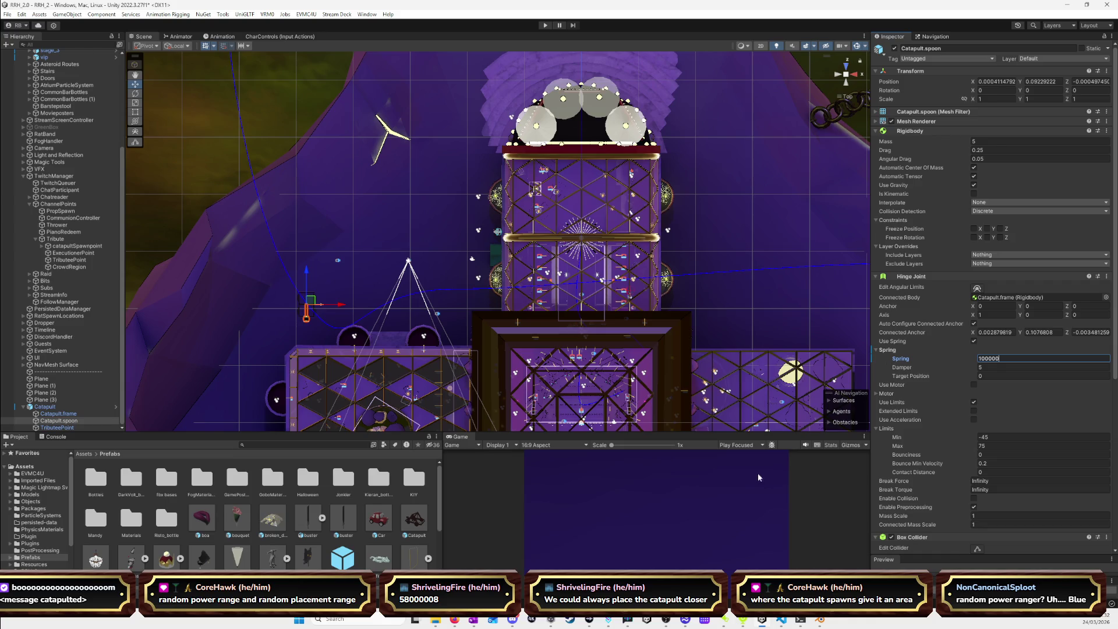
left_click(64, 406)
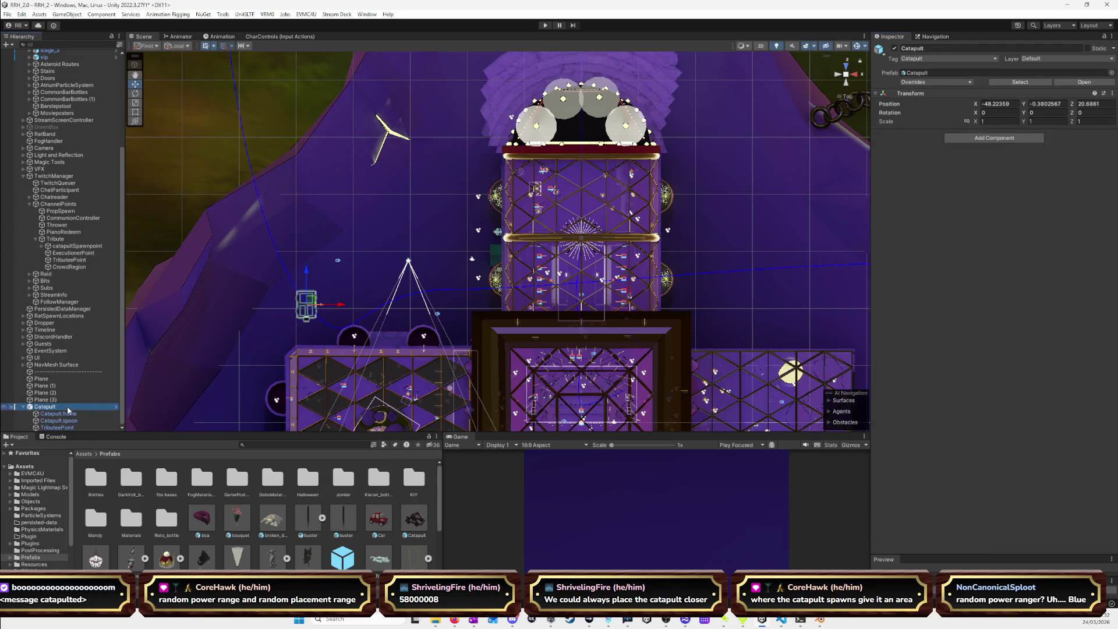
Delete the Catapult instance from the scene, keeping the prefab, and start the game.
left_click(414, 520)
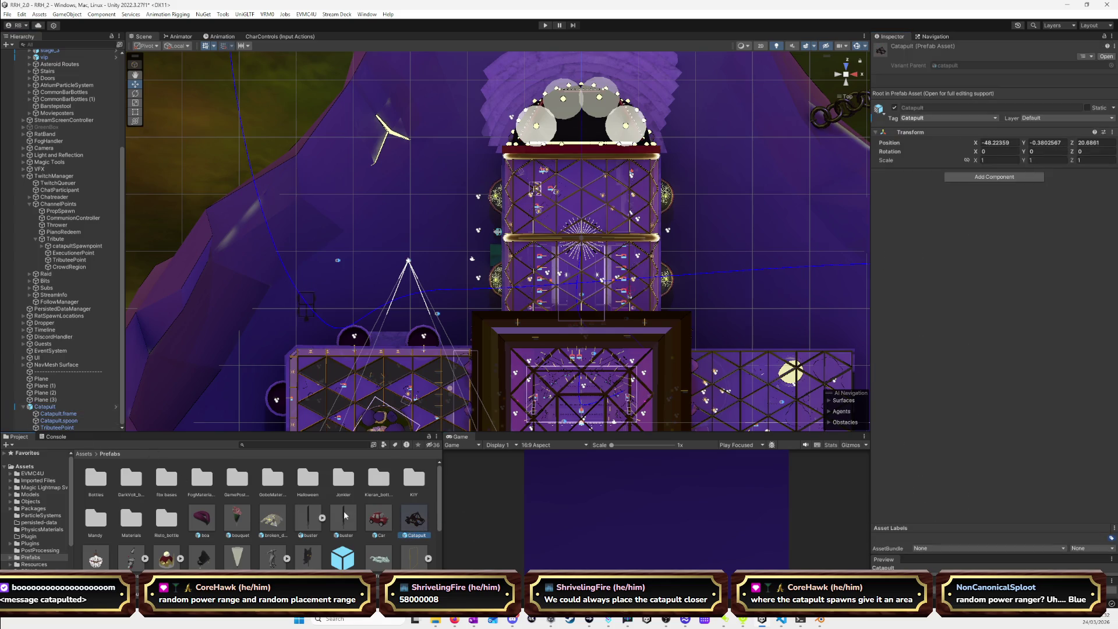
left_click(65, 406)
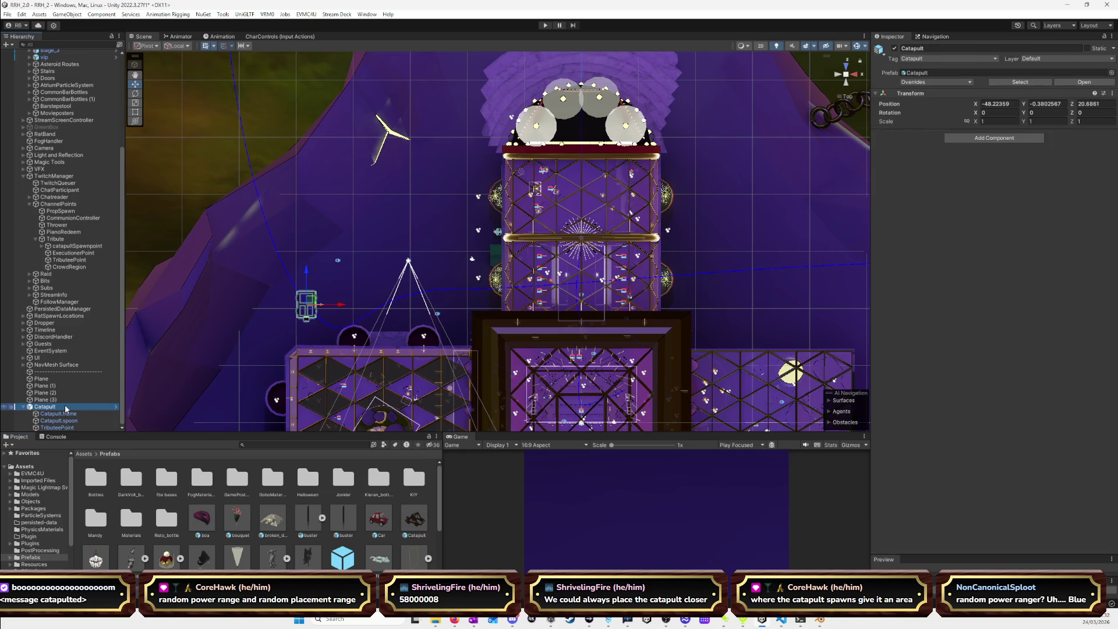
key("Delete")
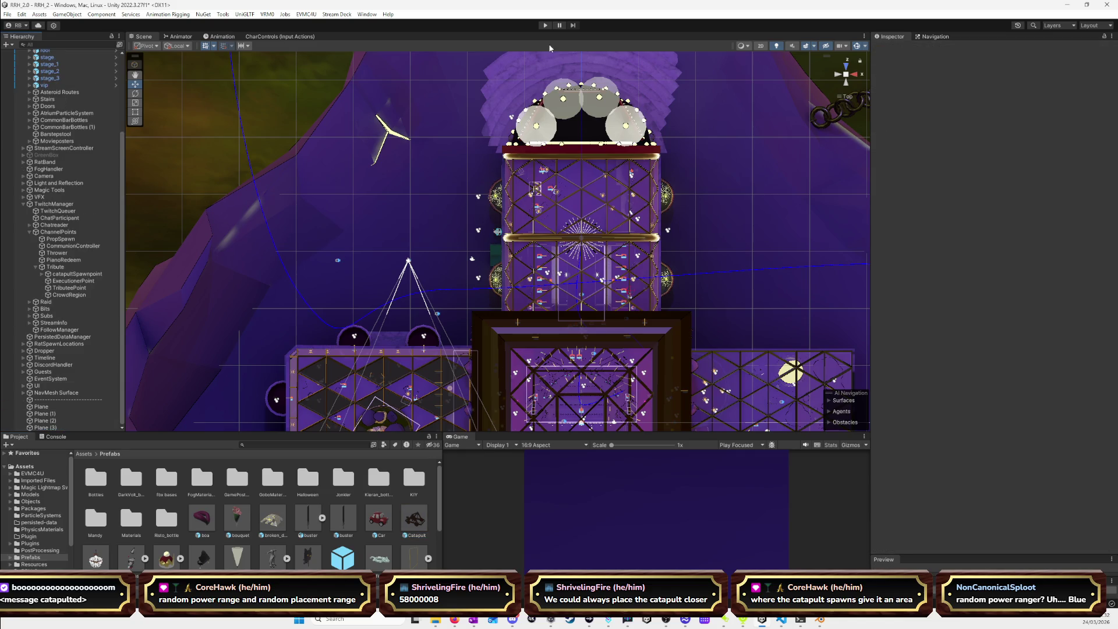
left_click(546, 27)
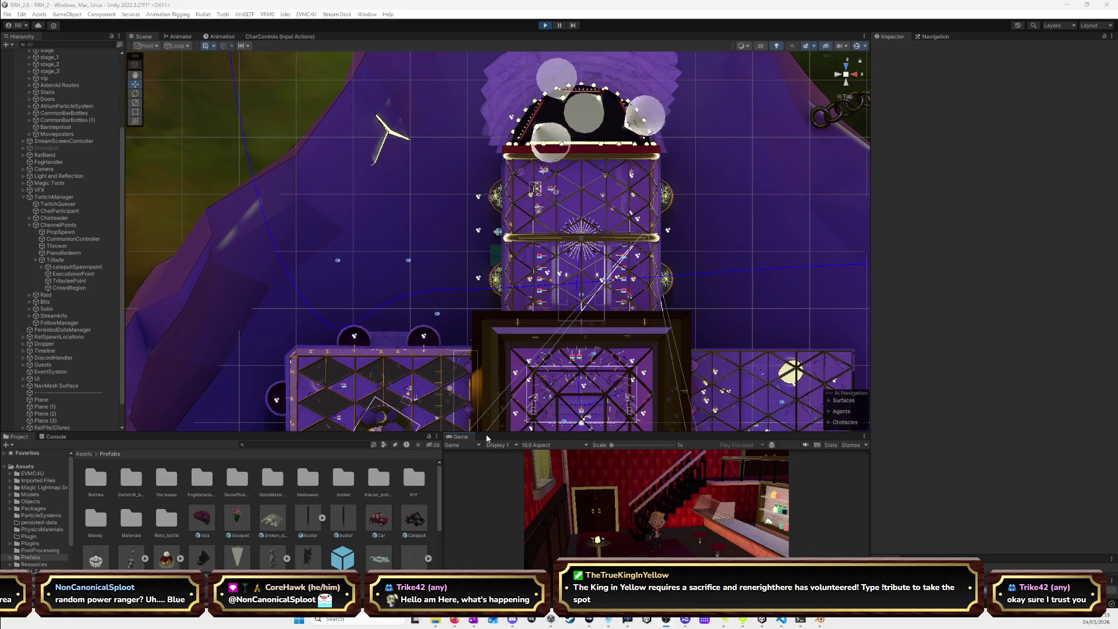
Drag the Scene/Game divider upward to enlarge the running Game view.
left_click_drag(486, 429, 486, 344)
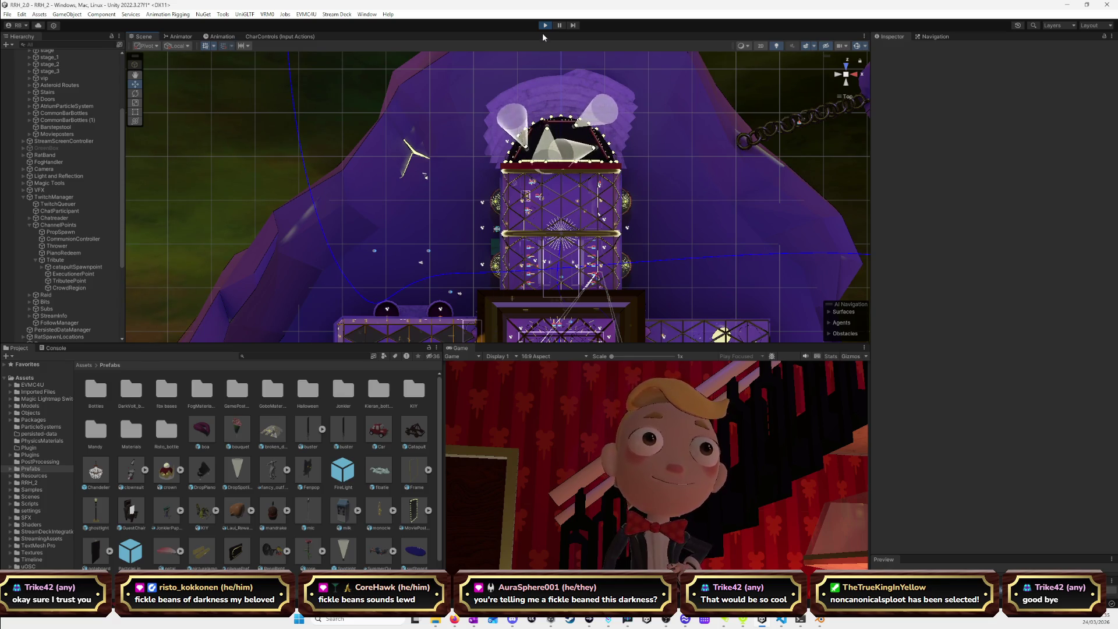
Exit Play mode and select Tribute to show its Duration 0.3 and Target X 70.
key("ctrl+p")
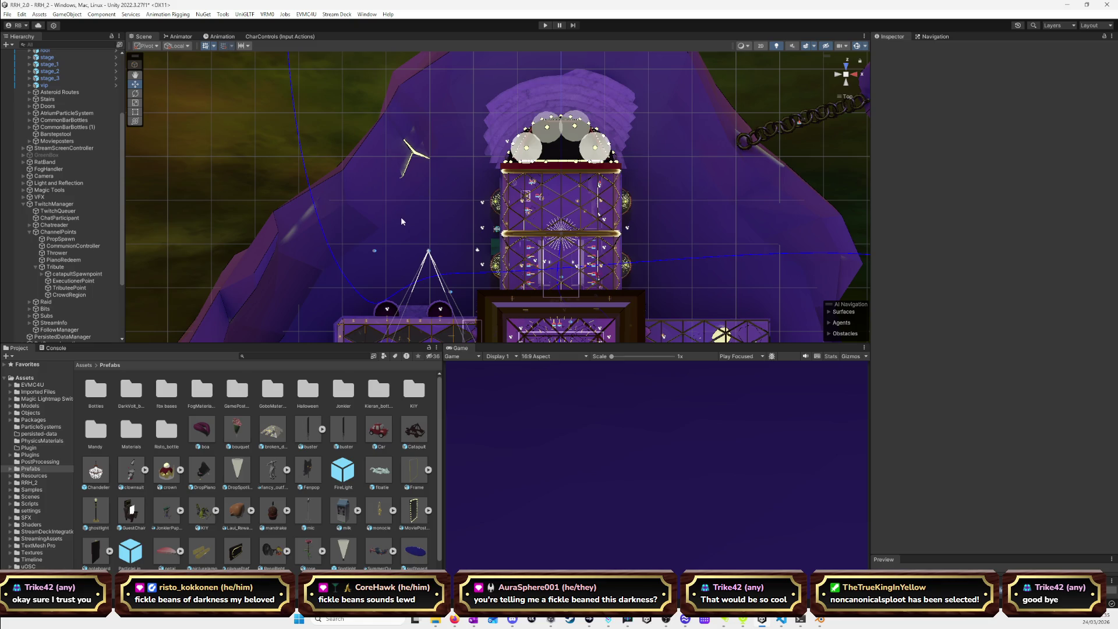
left_click(56, 267)
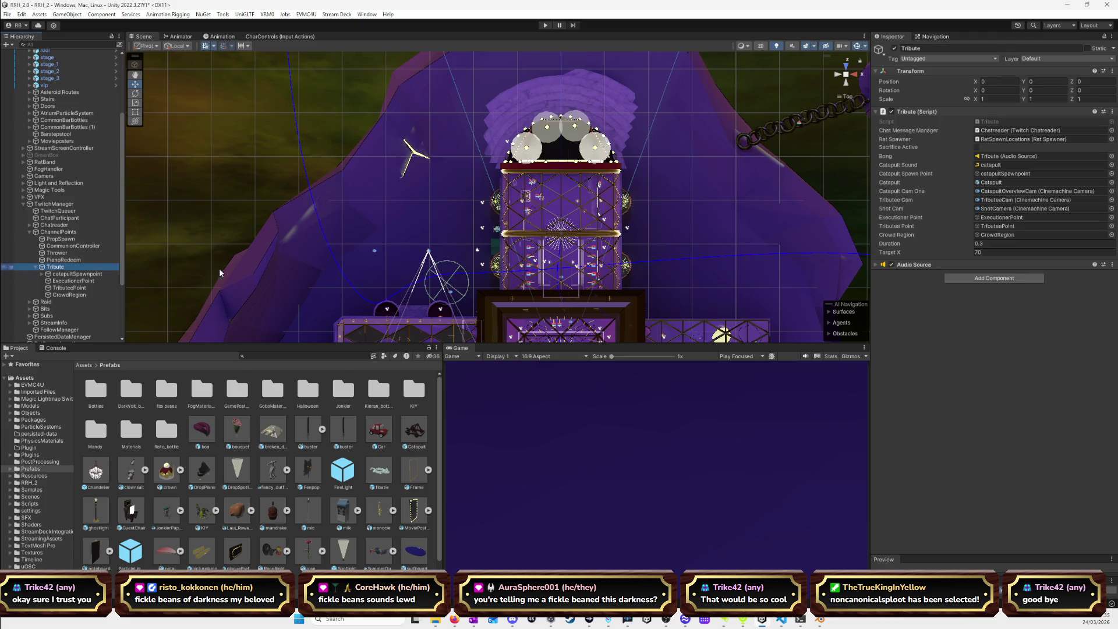
Frame the Tribute object in Unity and set its Transform Position Z to 10.
key("f")
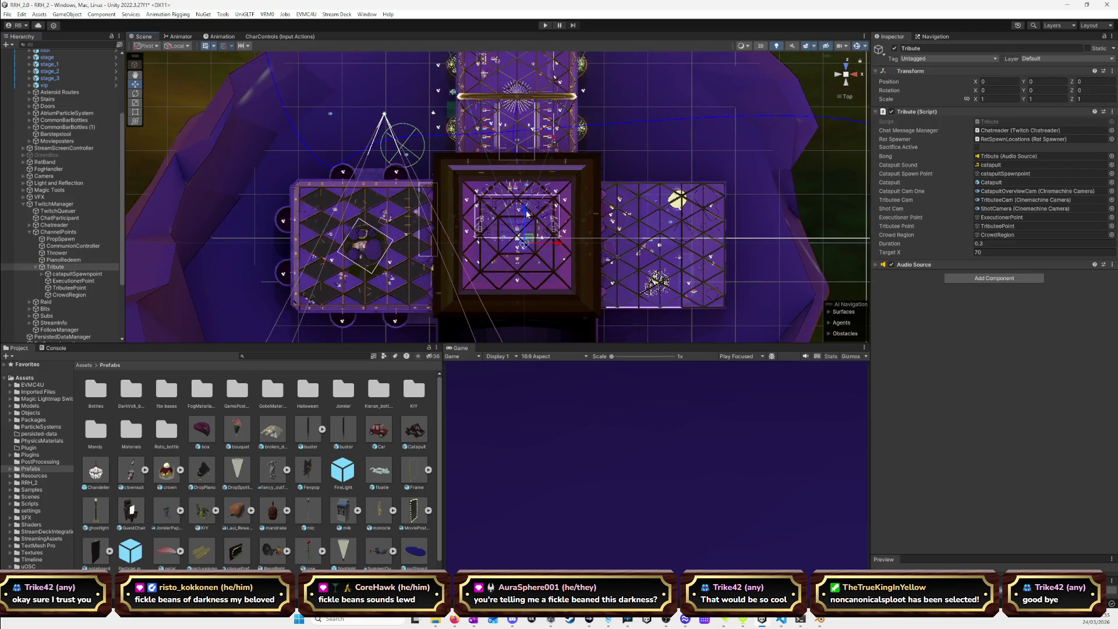
left_click_drag(527, 213, 525, 203)
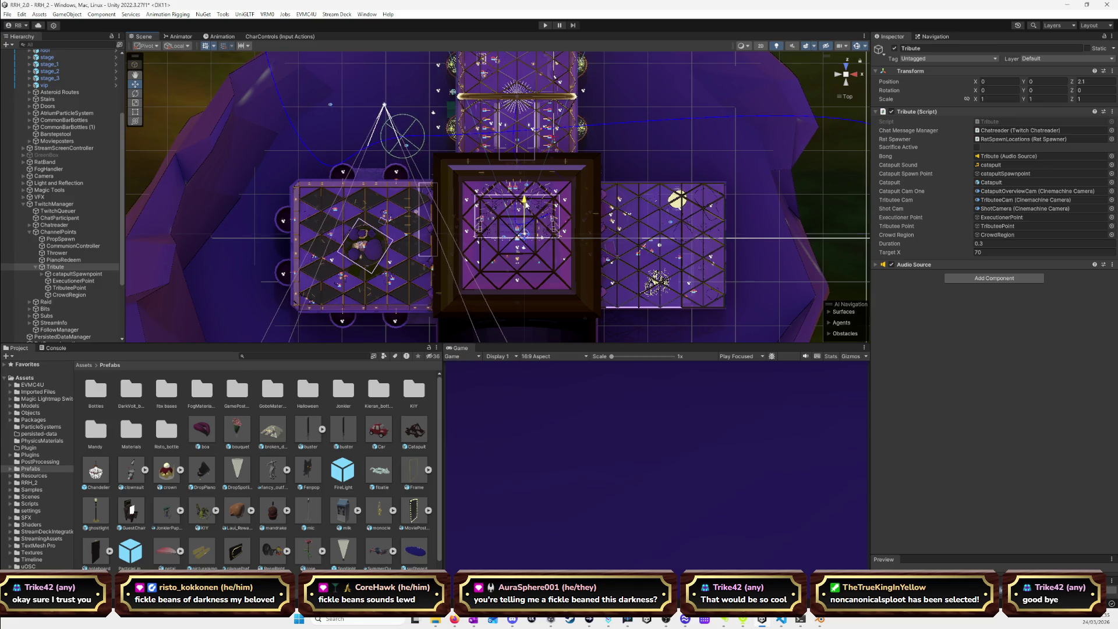
left_click(1091, 82)
type("10")
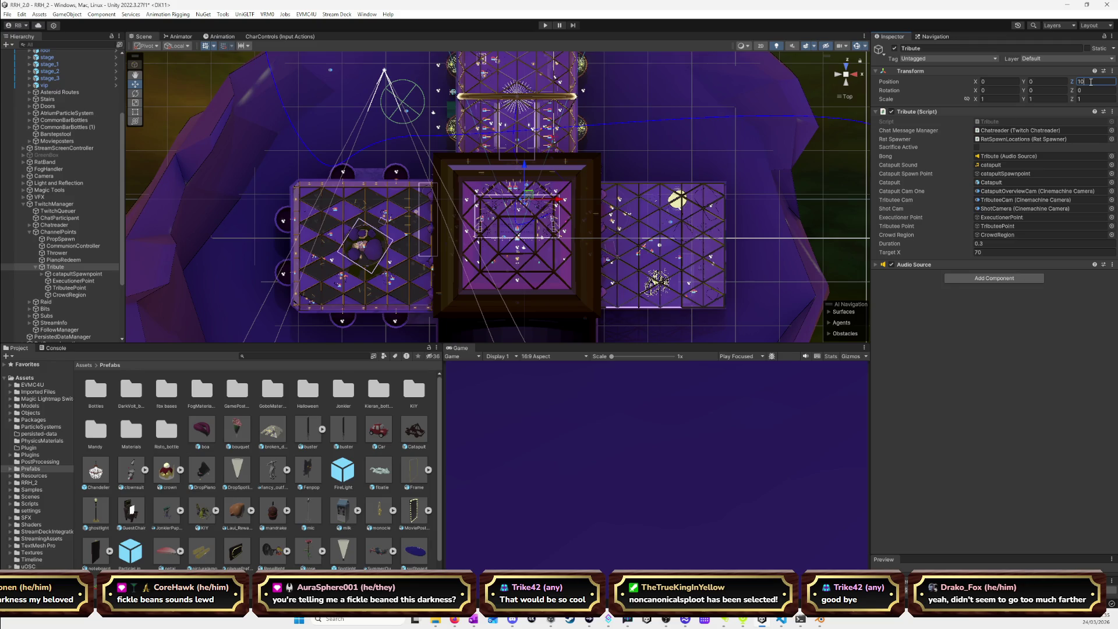
middle_click_drag(366, 128, 382, 265)
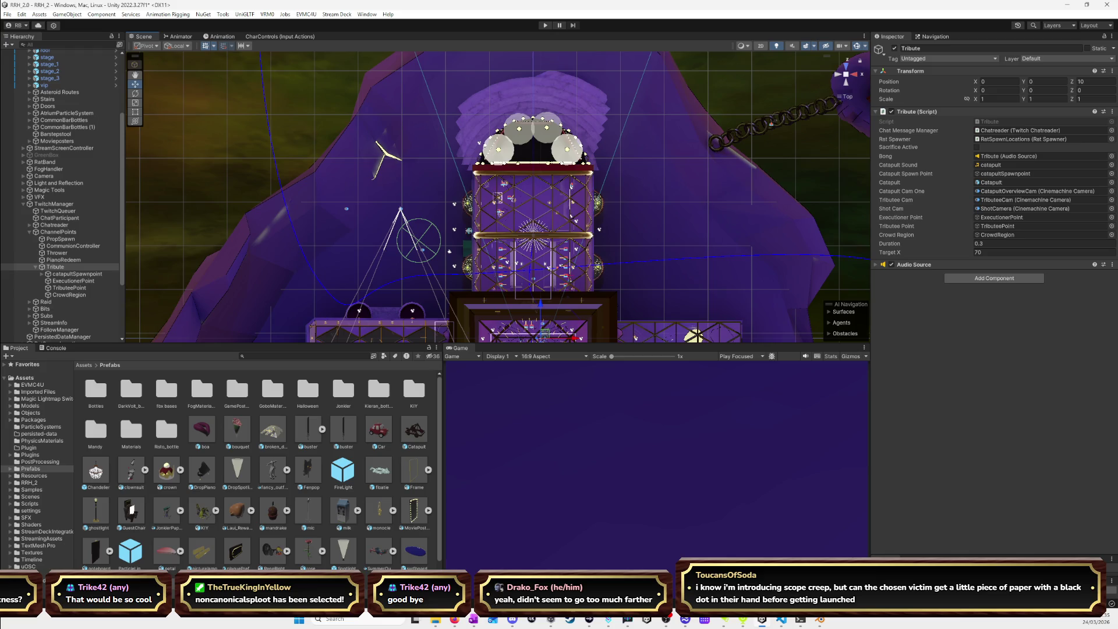
key("alt+Tab")
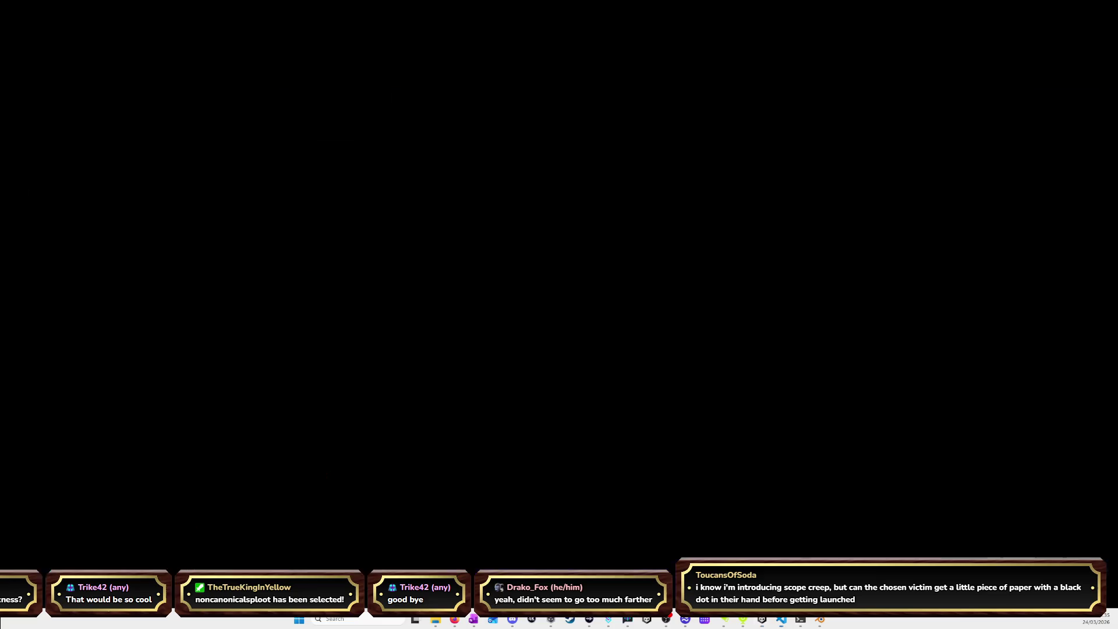
In Tribute.cs, delete the commented-out spoon rotation code.
left_click(126, 51)
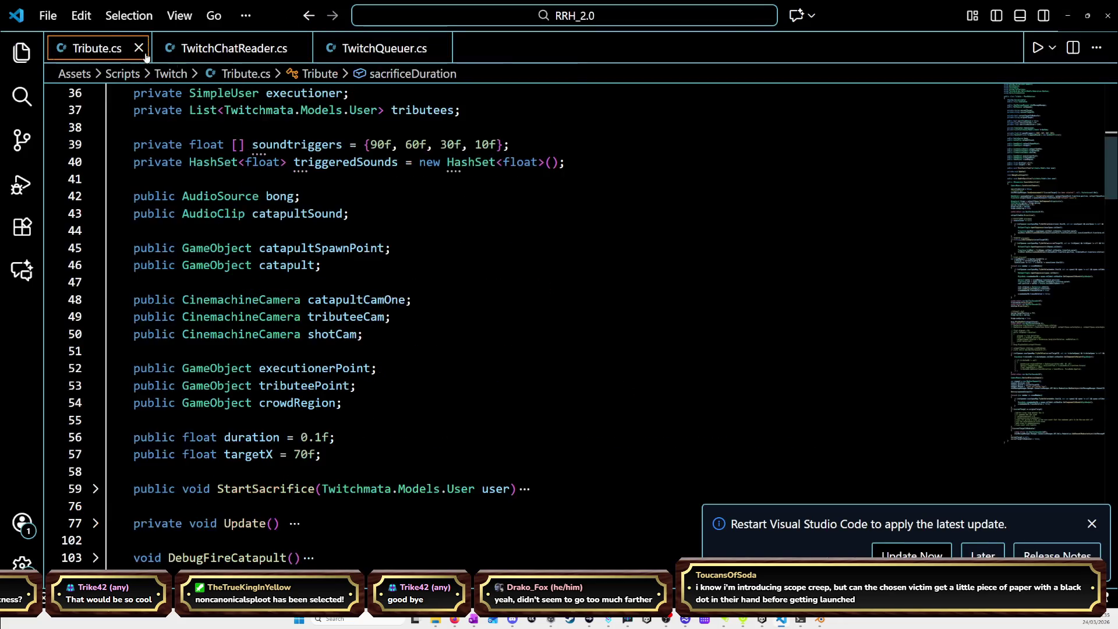
scroll(577, 326, "down", 4)
scroll(579, 315, "down", 2)
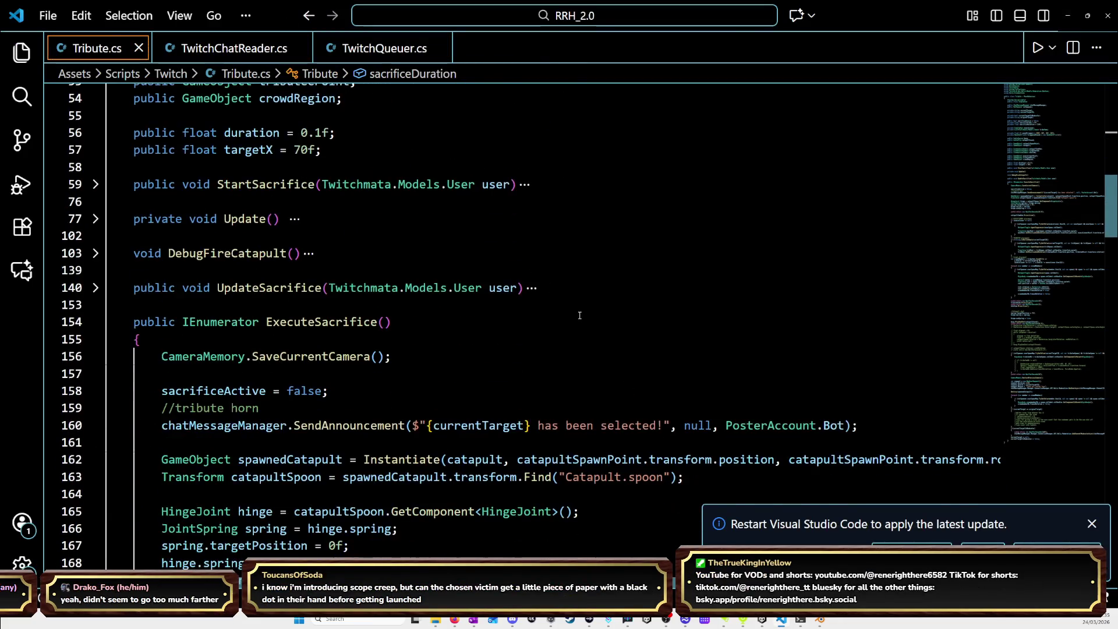
scroll(565, 326, "down", 5)
scroll(562, 331, "down", 4)
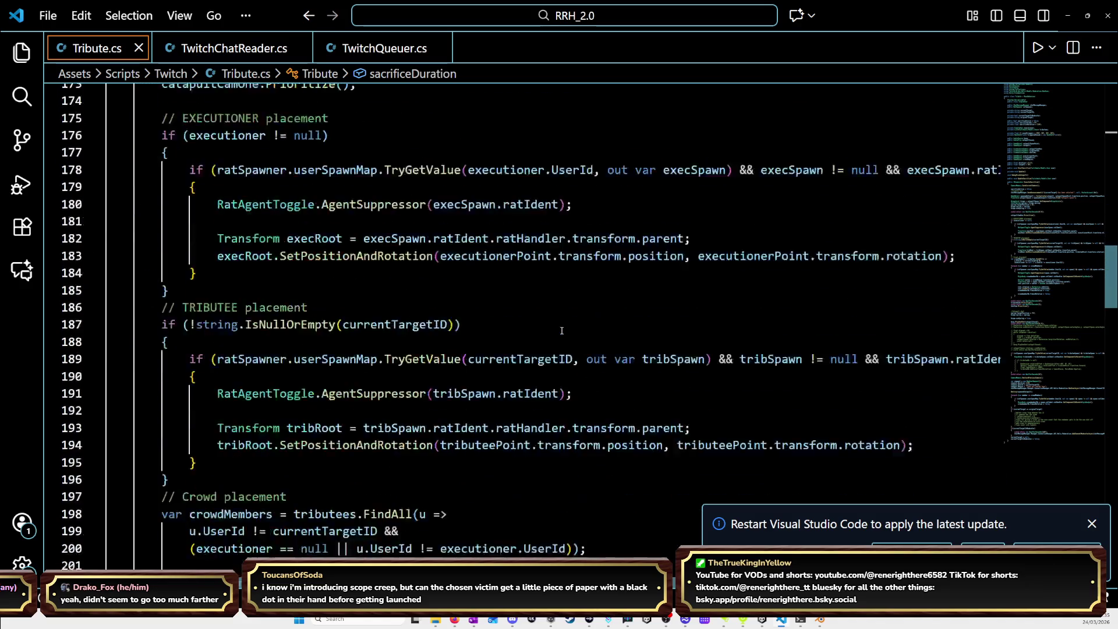
scroll(562, 329, "down", 3)
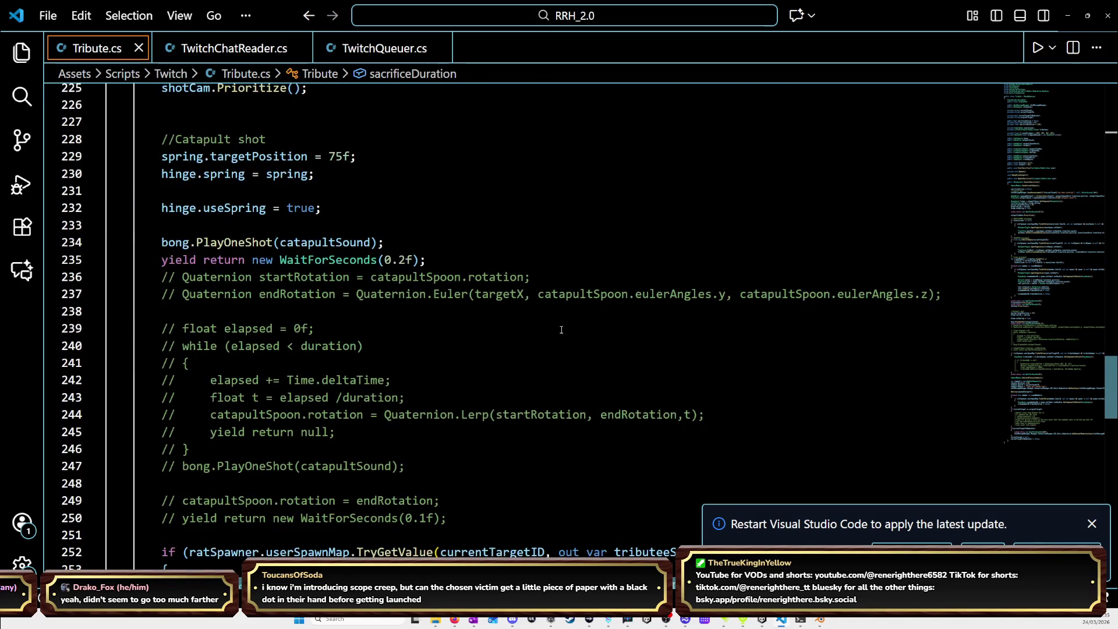
scroll(561, 330, "down", 1)
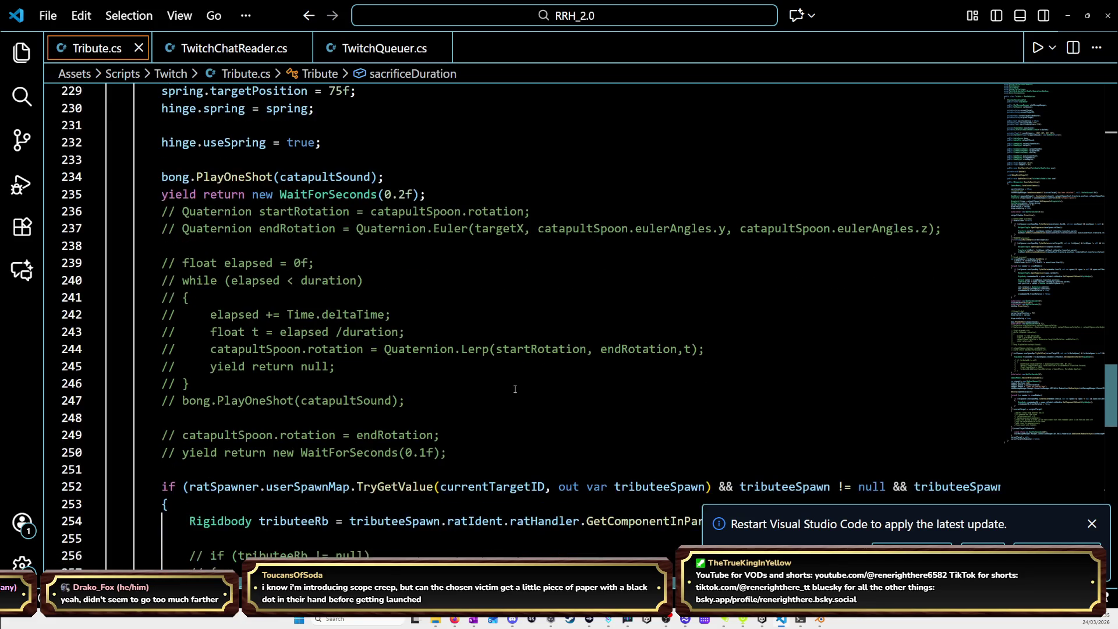
mouse_move(446, 452)
left_mouse_down()
mouse_move(244, 451)
mouse_move(107, 212)
mouse_move(39, 213)
left_mouse_up()
key("Delete")
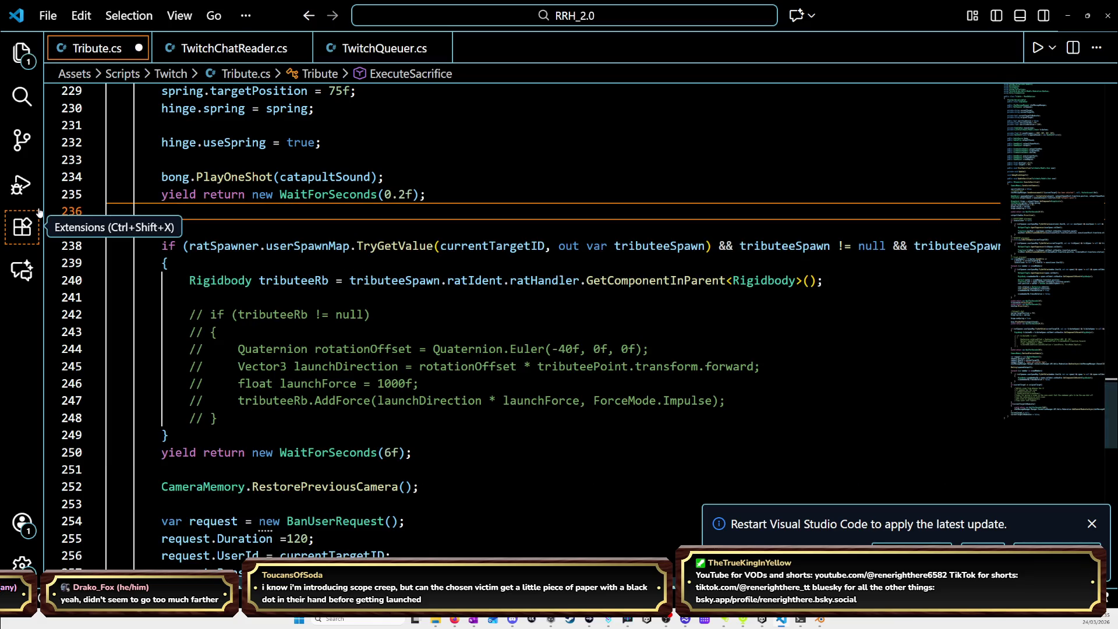
Delete the commented-out launch force block and leftover blank lines, then save Tribute.cs.
left_click_drag(220, 418, 104, 314)
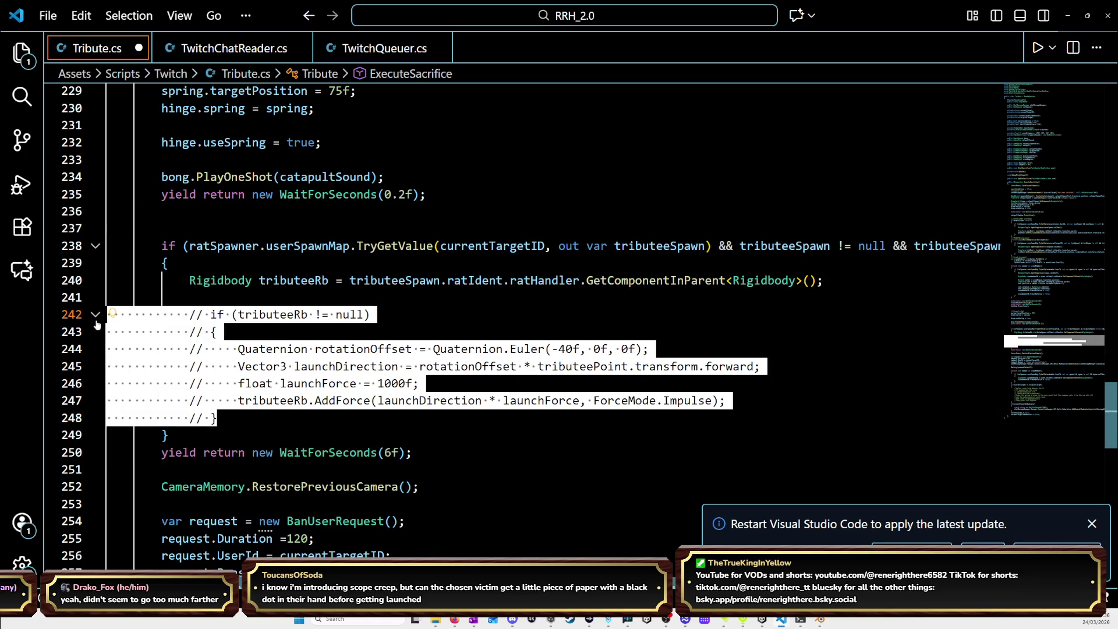
key("Delete")
key("BackSpace")
key("BackSpace")
left_click(159, 232)
key("BackSpace")
scroll(222, 254, "down", 3)
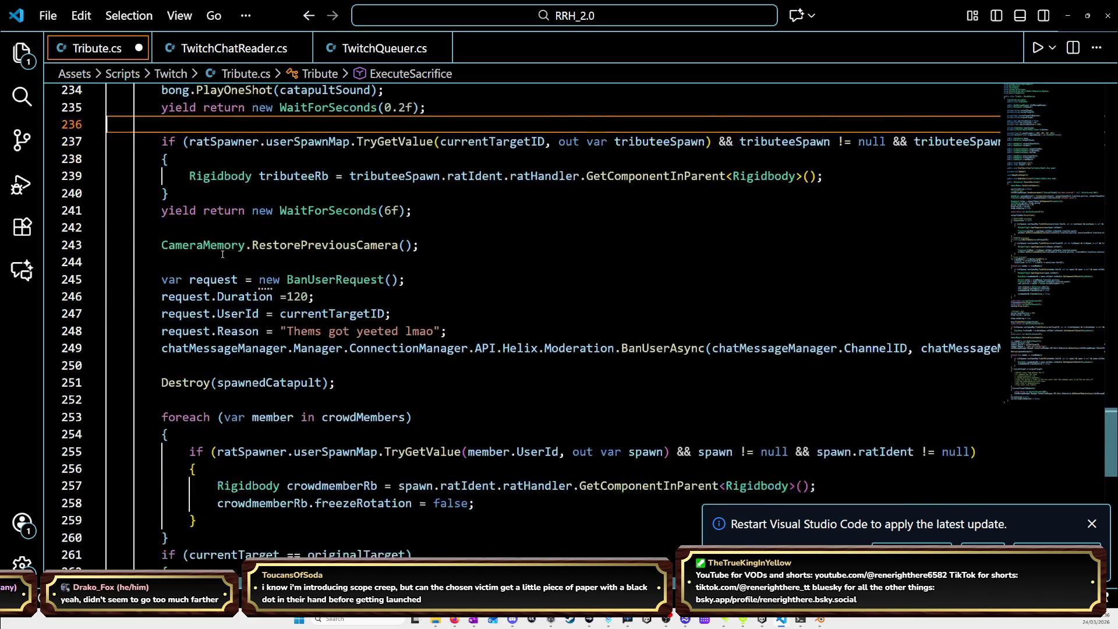
scroll(222, 254, "down", 4)
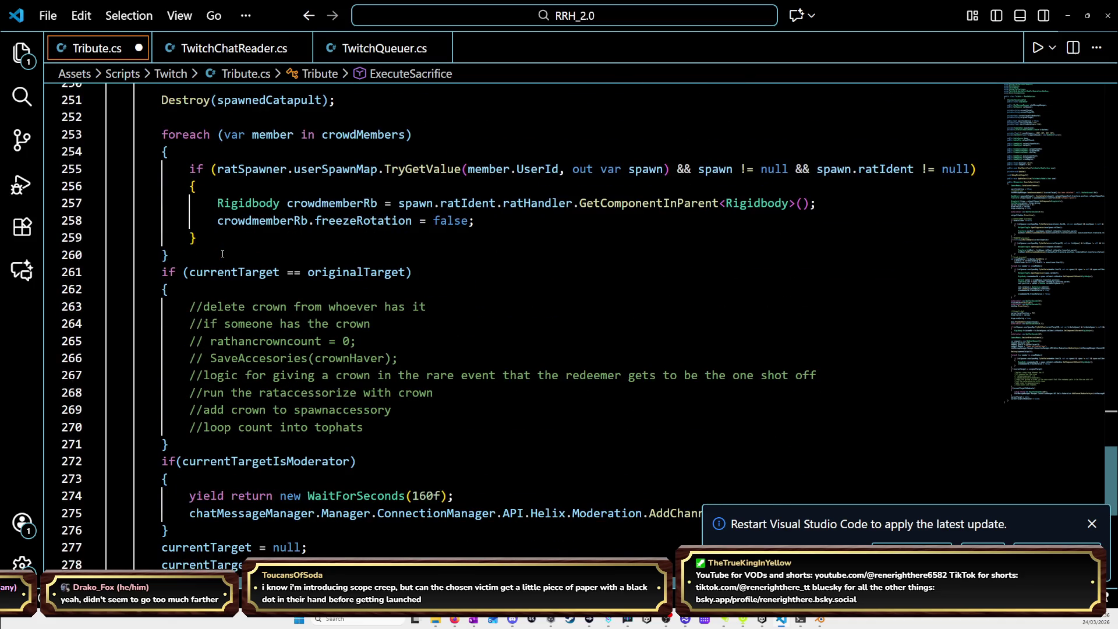
scroll(281, 320, "down", 1)
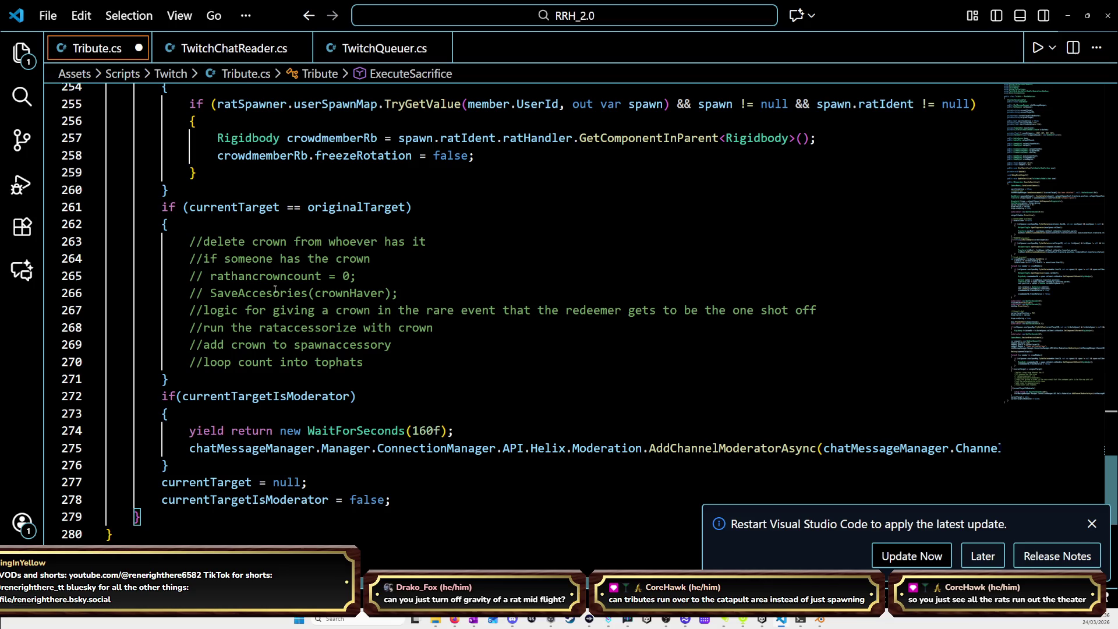
left_click(434, 357)
key("ctrl+s")
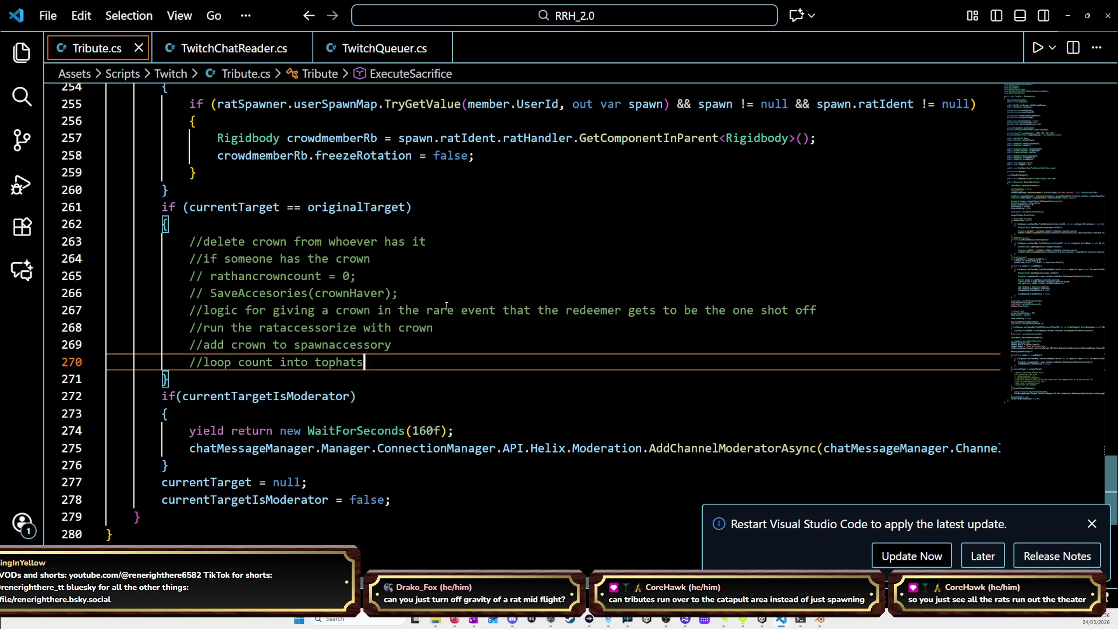
left_click(1074, 17)
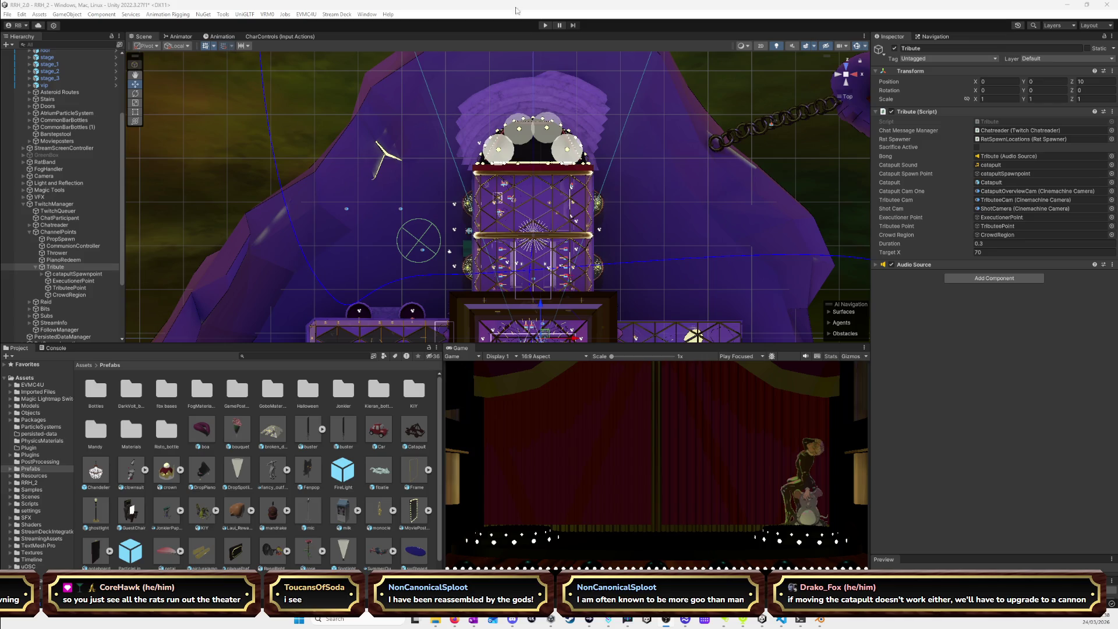
Start the game in Unity to test again and enlarge the scene view.
left_click(541, 26)
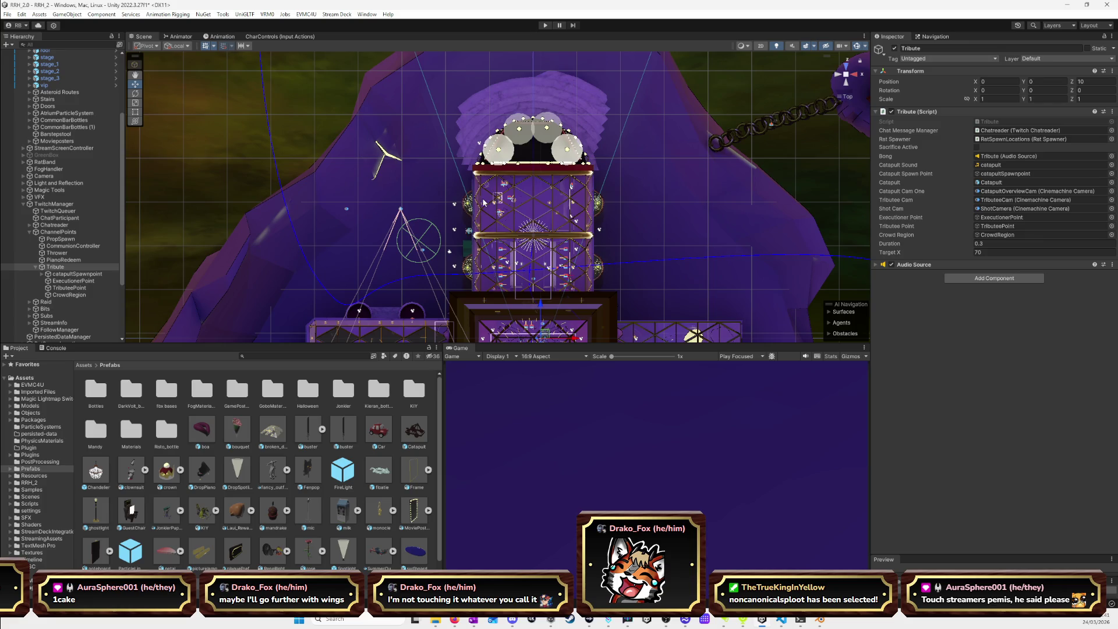
mouse_move(448, 343)
left_mouse_down()
mouse_move(447, 448)
mouse_move(447, 437)
left_mouse_up()
left_click_drag(465, 517, 607, 517)
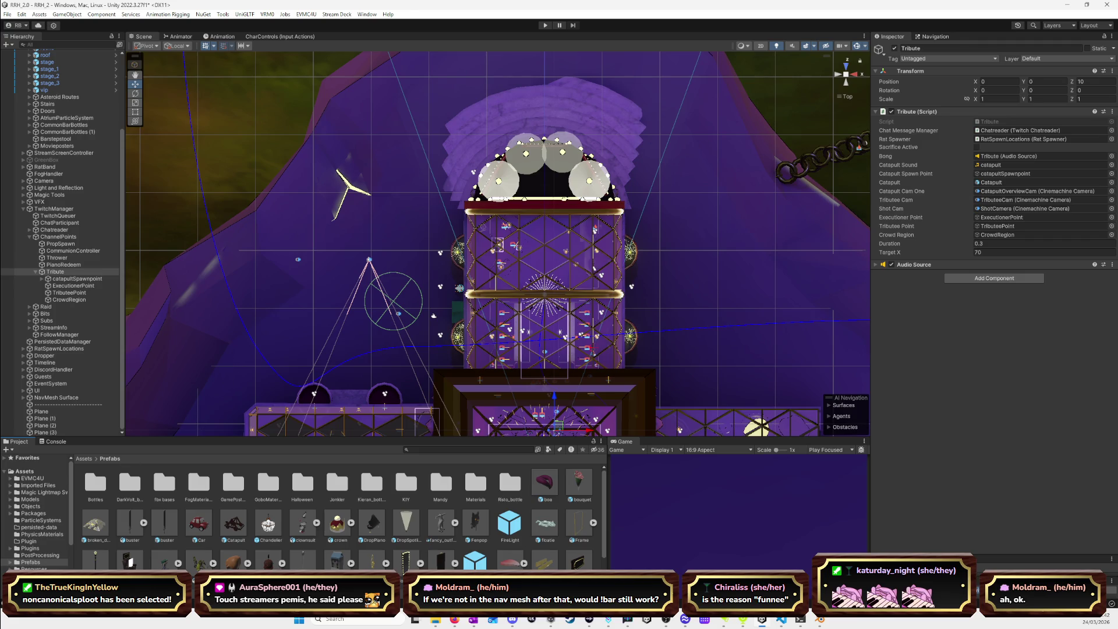
Back in Blender, orbit the rat model and select the upper orange feather UV islands.
key("alt+Tab")
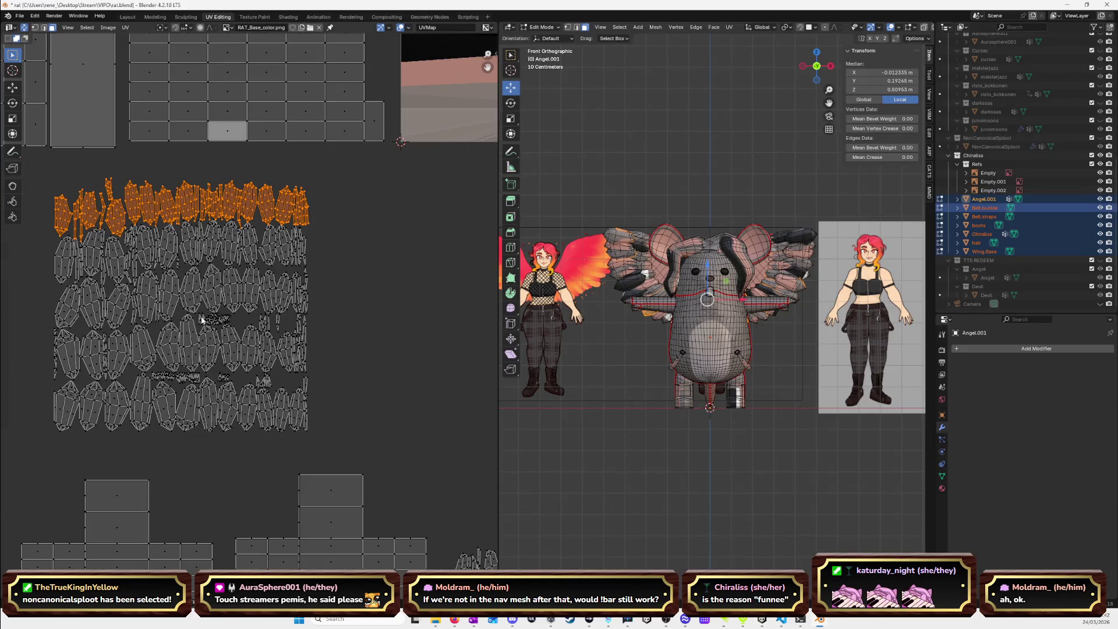
middle_click_drag(636, 309, 1071, 322)
middle_click_drag(699, 314, 504, 280)
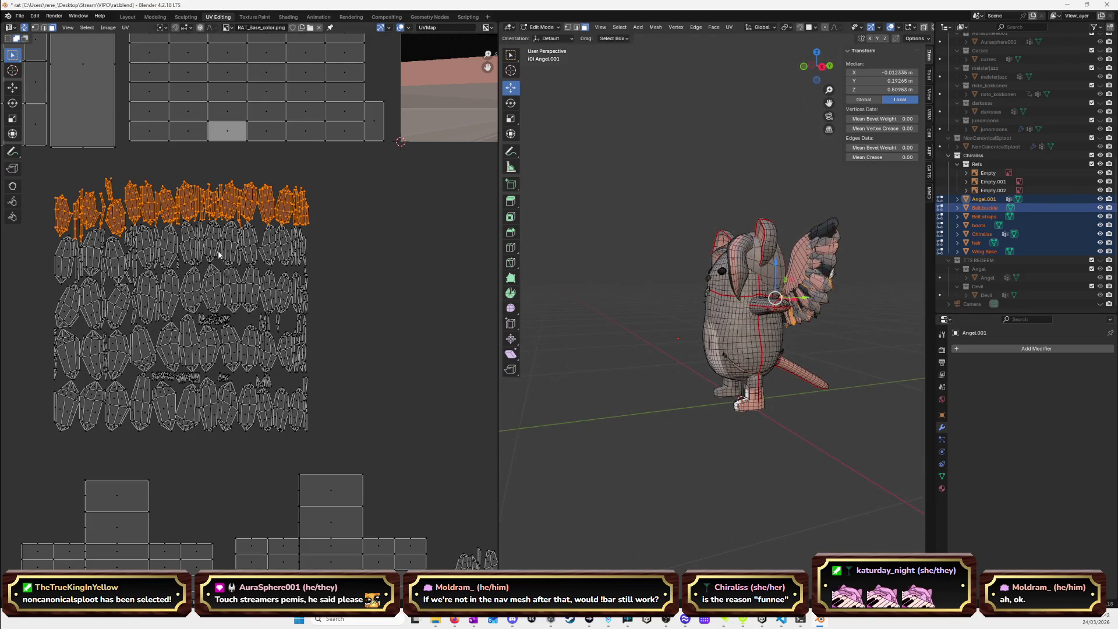
left_click_drag(44, 183, 80, 223)
middle_click_drag(106, 226, 152, 225)
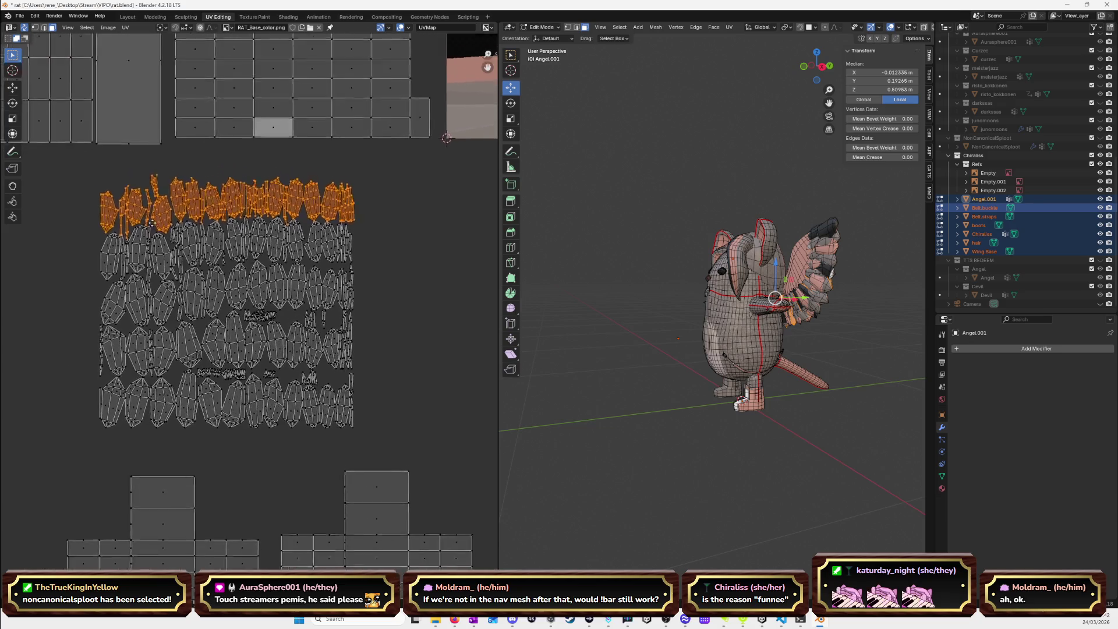
scroll(249, 260, "up", 6)
Select a small feather island with Ctrl+L, then isolate and frame it in local view.
left_click_drag(124, 389, 167, 422)
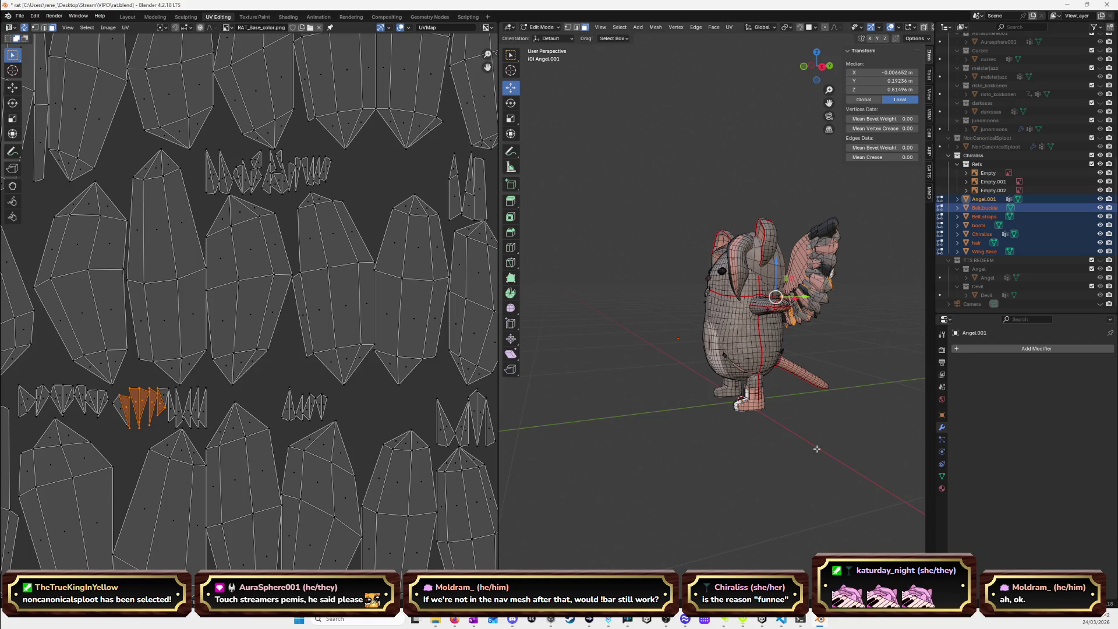
left_click(133, 432)
key("ctrl+l")
middle_click_drag(611, 337, 744, 337)
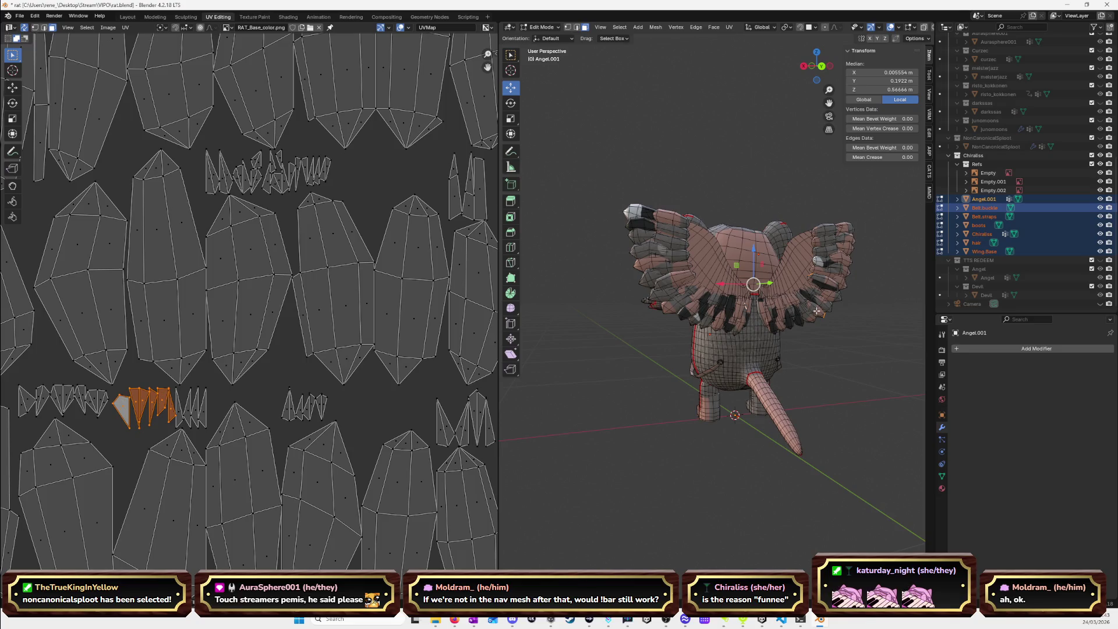
key("KP_Divide")
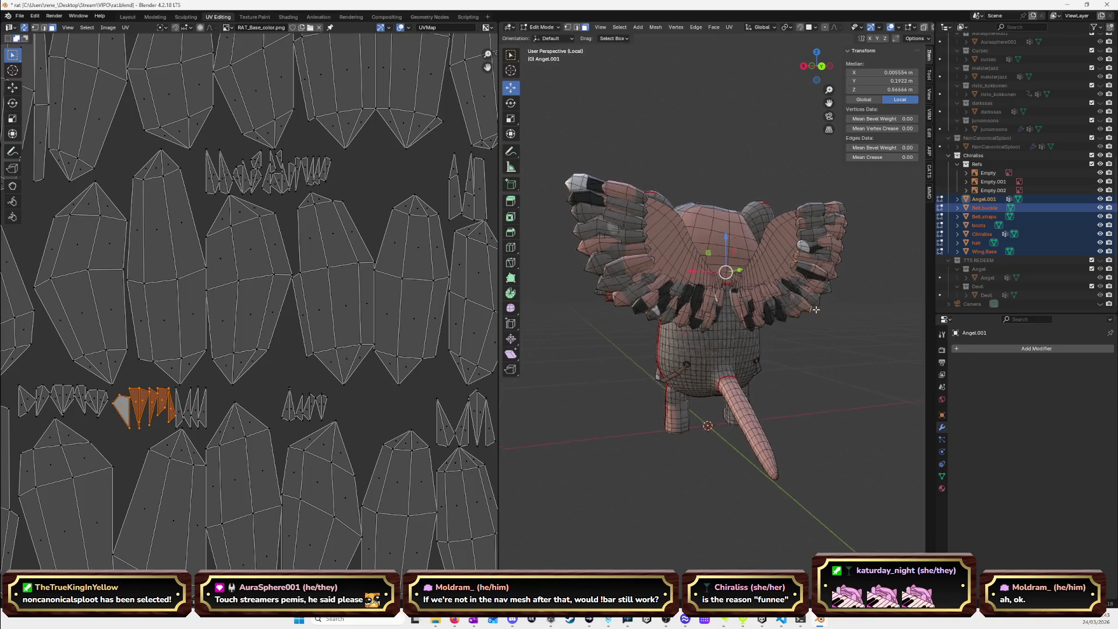
key("KP_Decimal")
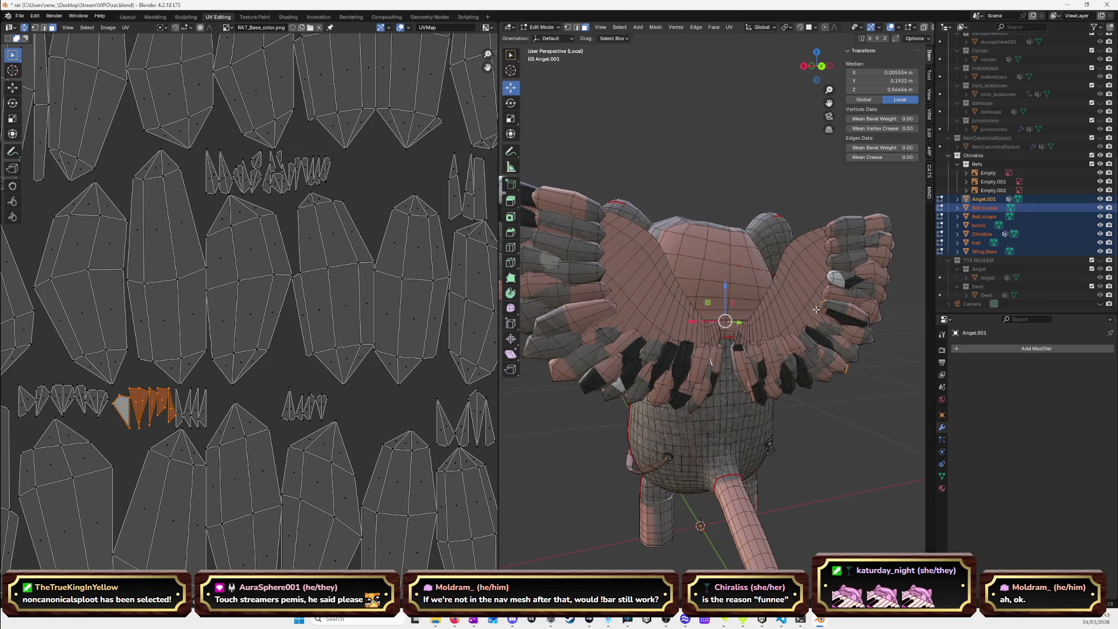
mouse_move(867, 324)
middle_mouse_down()
mouse_move(730, 281)
mouse_move(780, 300)
middle_mouse_up()
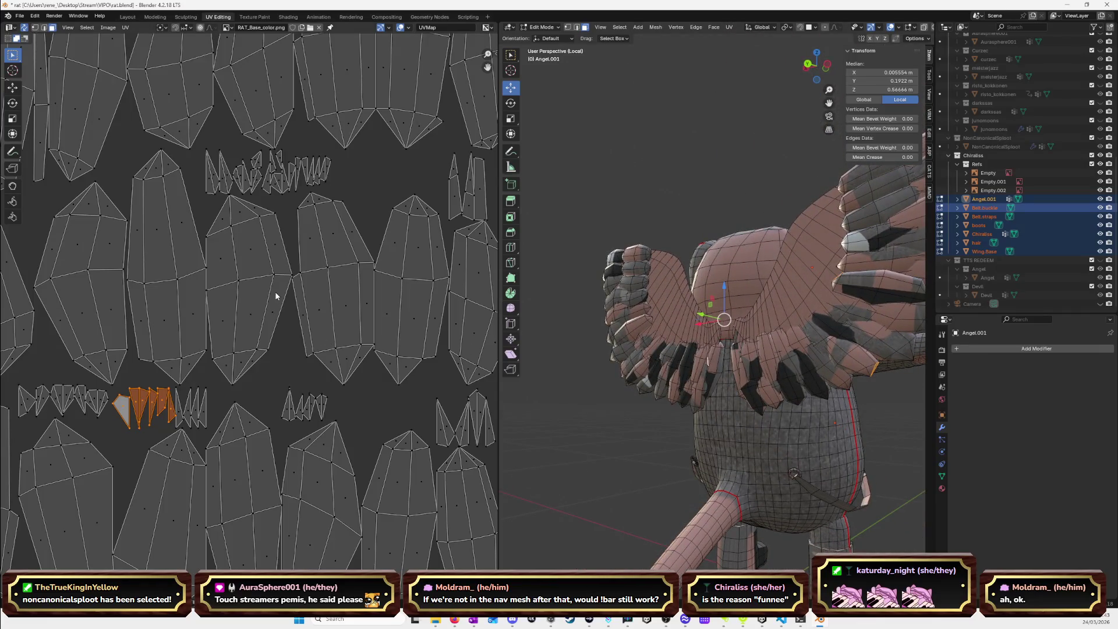
scroll(276, 296, "down", 6)
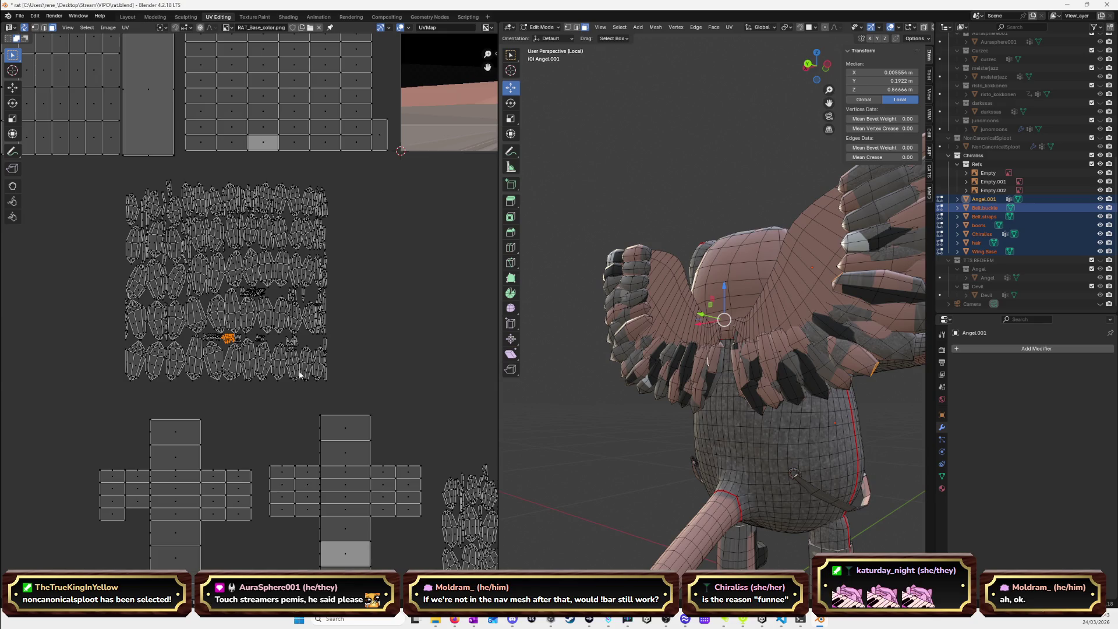
Re-unwrap all feather UVs with Smart UV Project and move the block into free space.
mouse_move(330, 382)
left_mouse_down()
mouse_move(93, 174)
mouse_move(99, 190)
left_mouse_up()
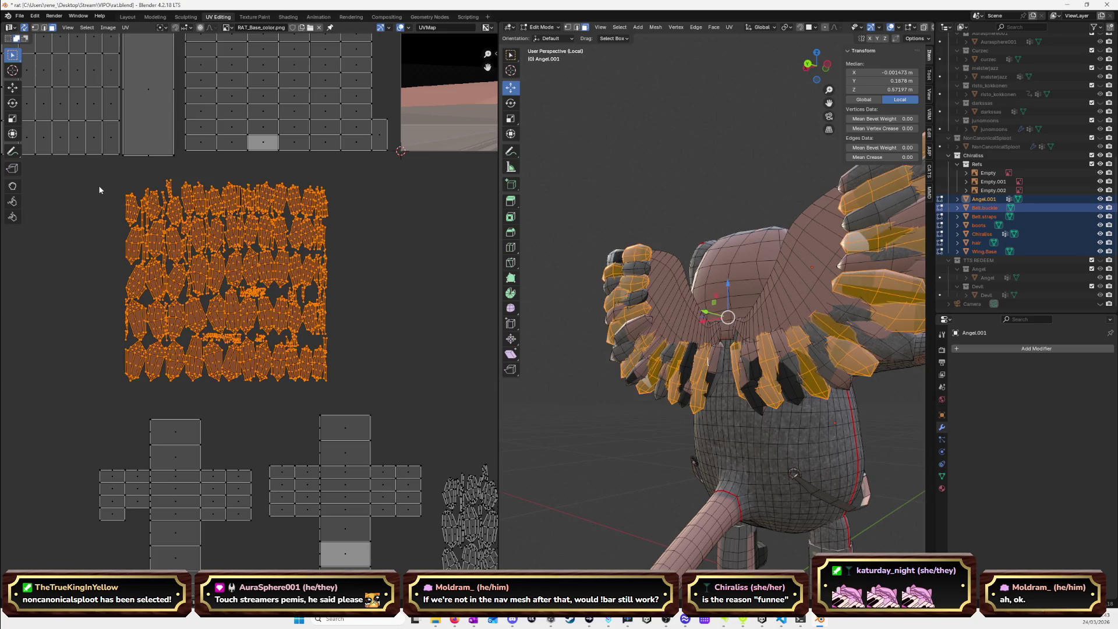
key("u")
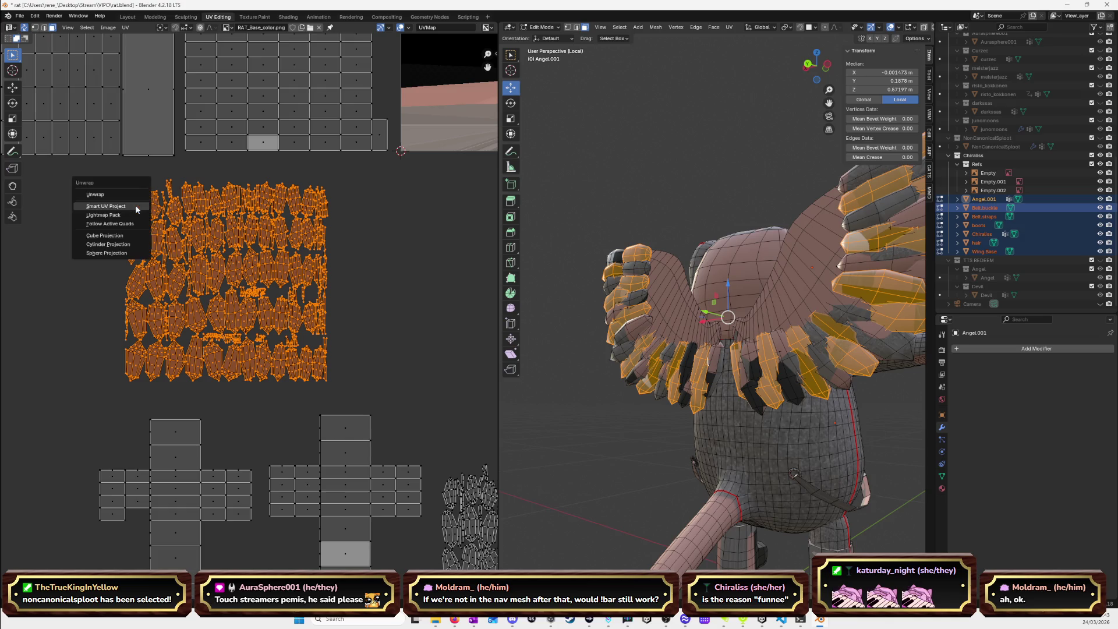
left_click(129, 194)
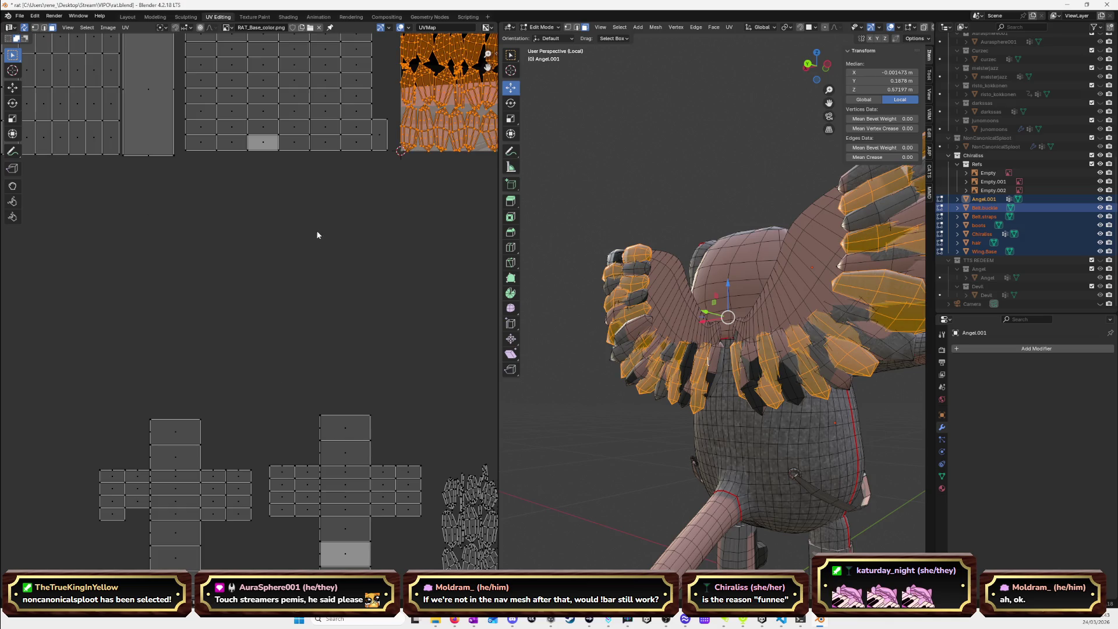
scroll(314, 230, "down", 5)
key("g")
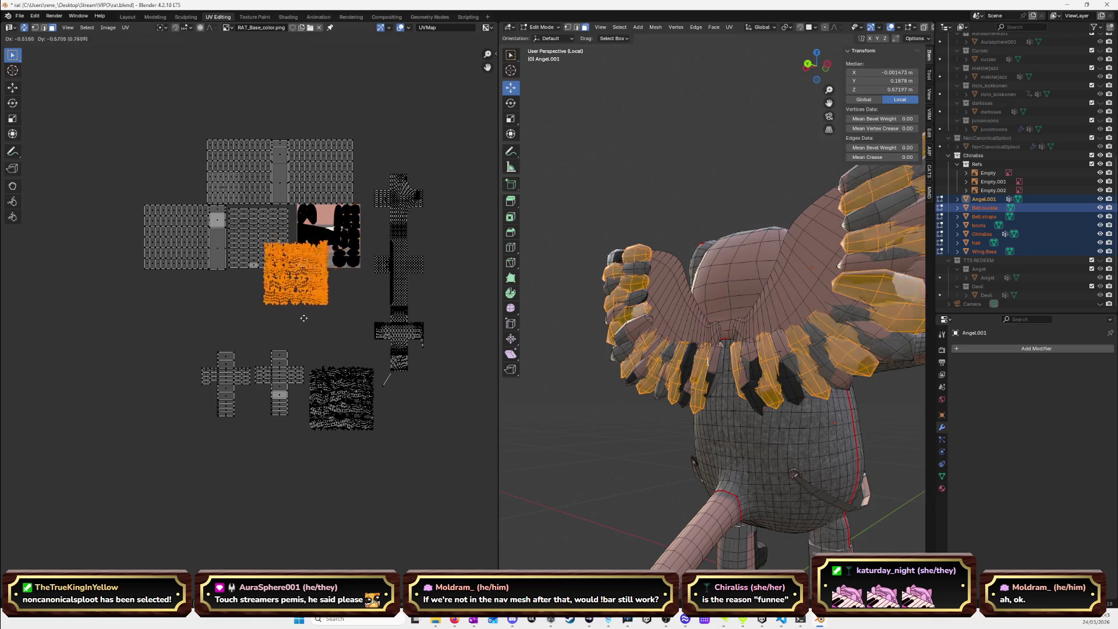
left_click(152, 358)
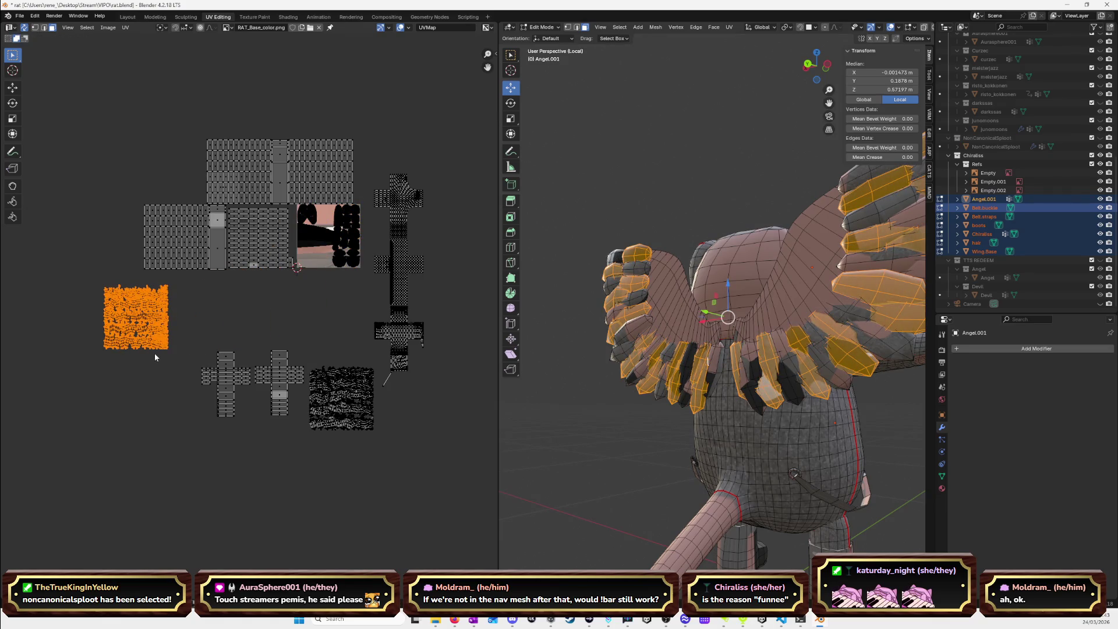
key("KP_Decimal")
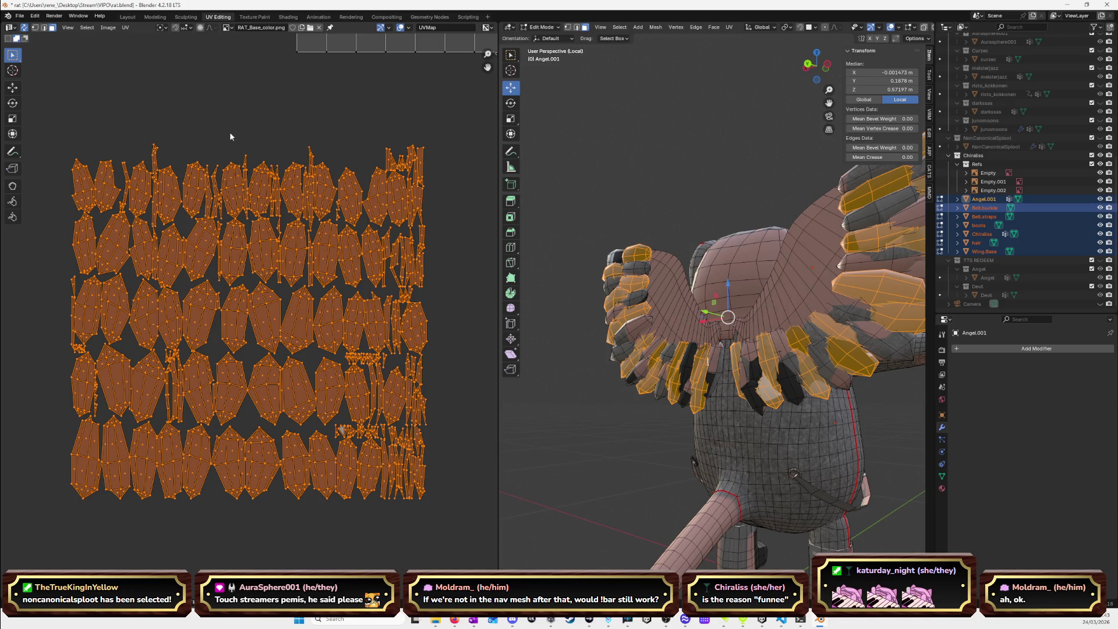
left_click(231, 133)
scroll(229, 190, "down", 3)
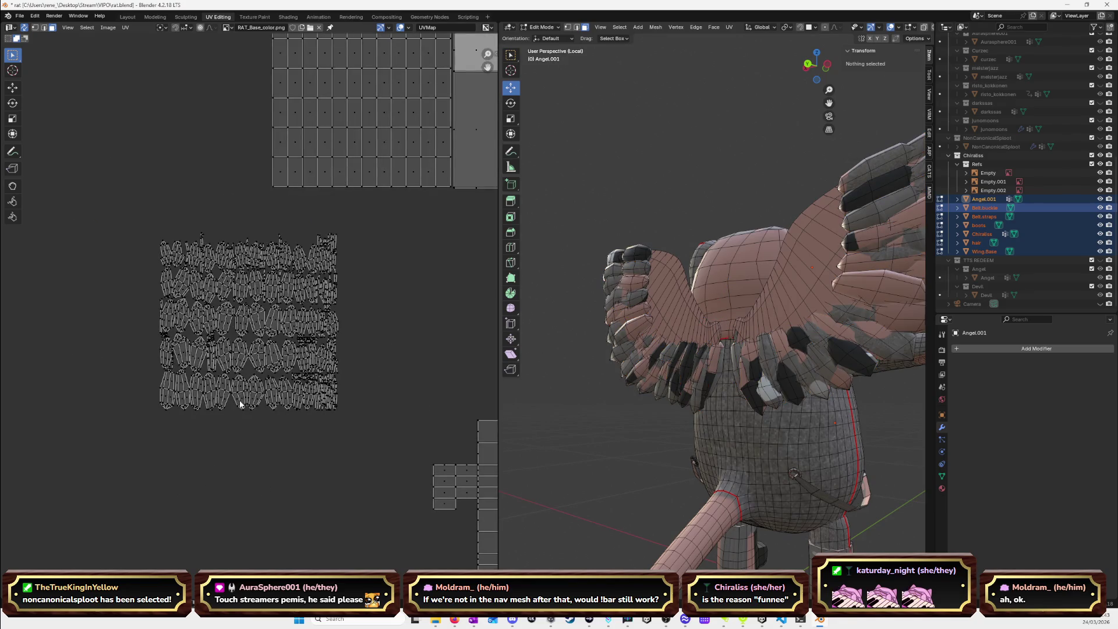
scroll(263, 440, "up", 2)
Move the bottom row of feather islands out to the left.
mouse_move(423, 453)
left_mouse_down()
mouse_move(173, 400)
mouse_move(57, 345)
left_mouse_up()
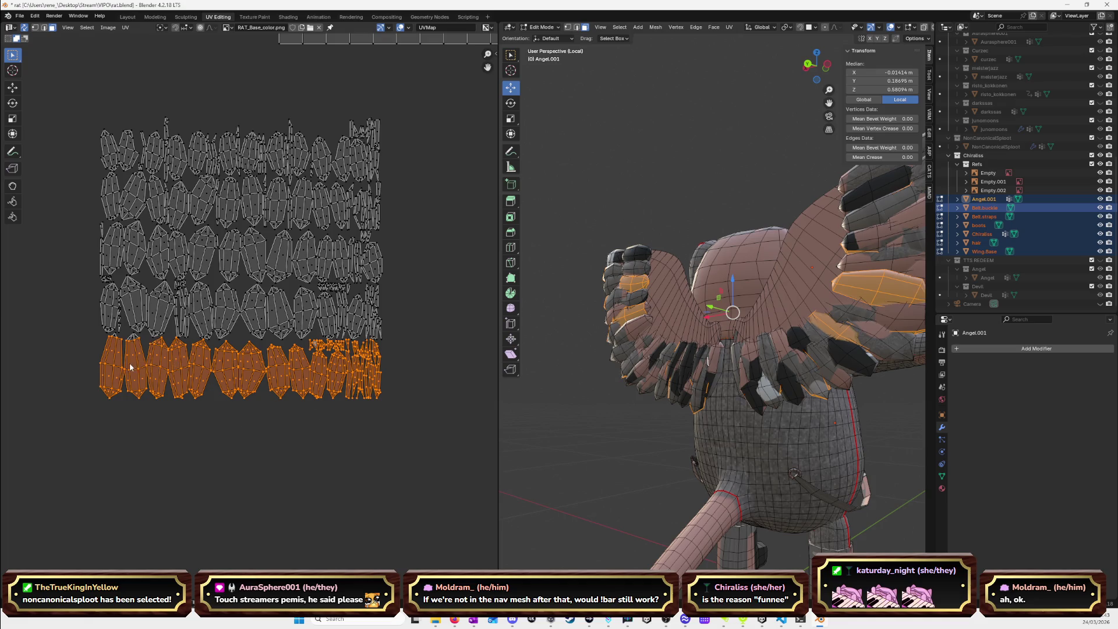
scroll(180, 374, "up", 4)
scroll(227, 390, "down", 5)
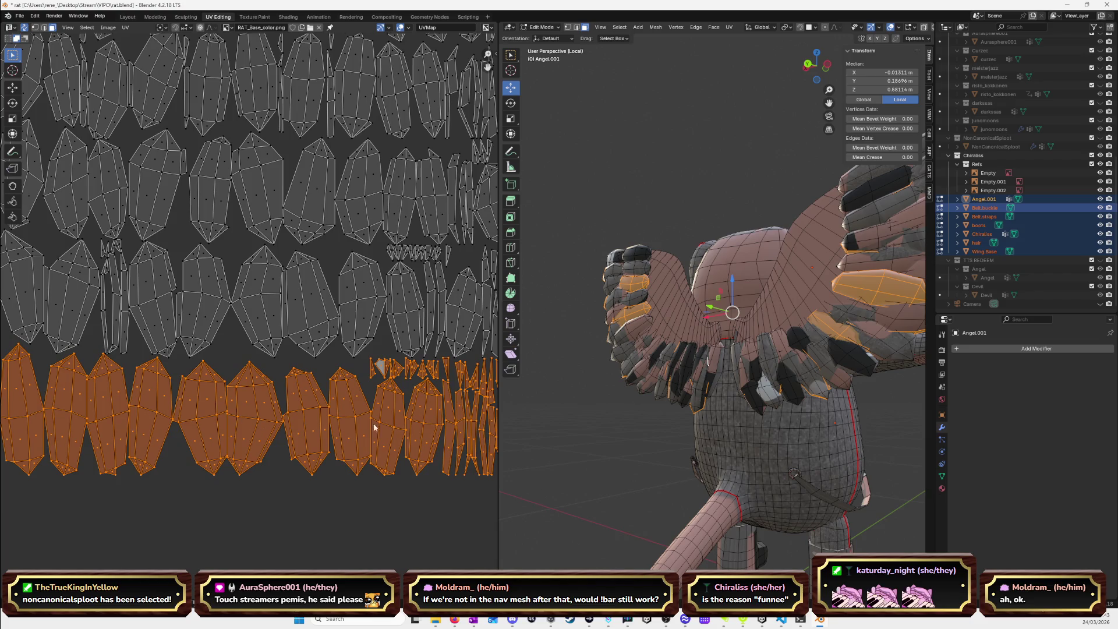
middle_click_drag(227, 390, 352, 414)
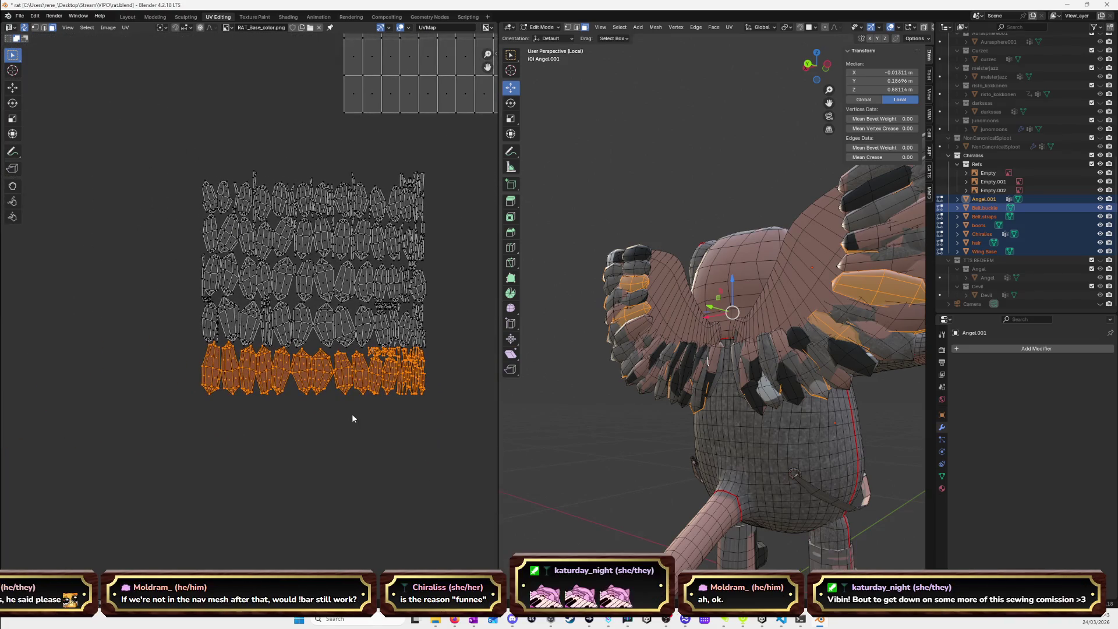
key("g")
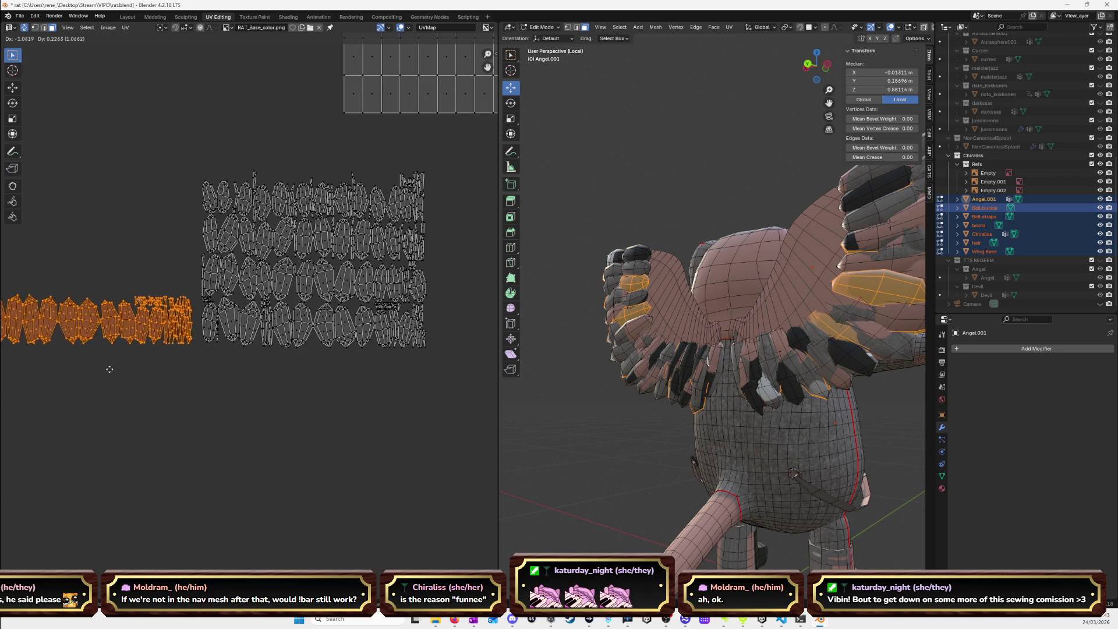
left_click(115, 370)
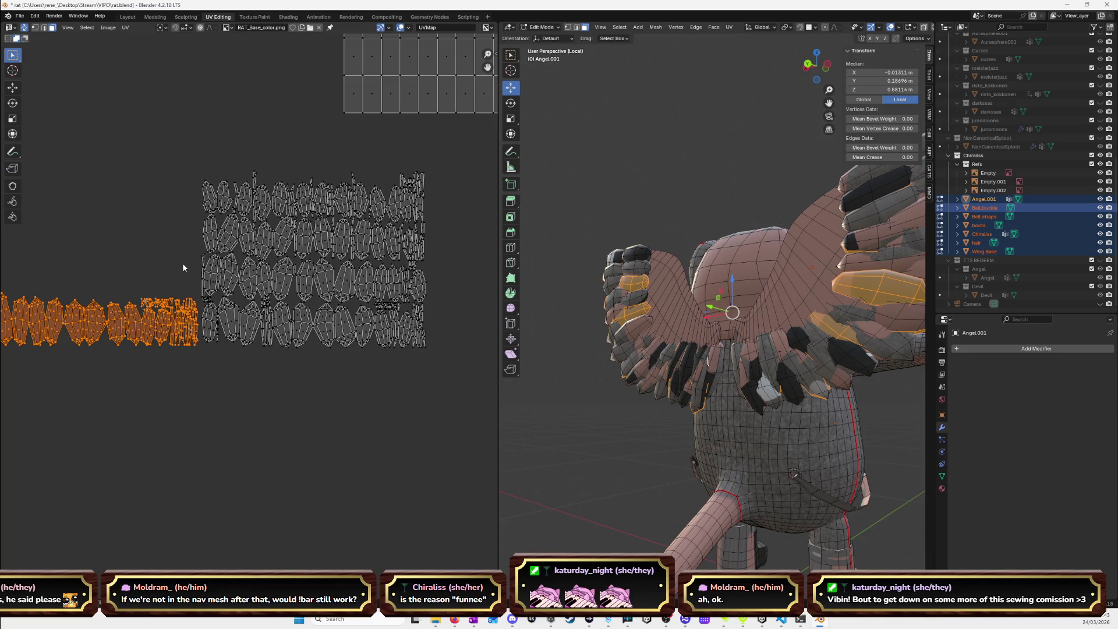
Select the next row of feather islands, including the grey feather island.
left_click_drag(183, 267, 436, 290)
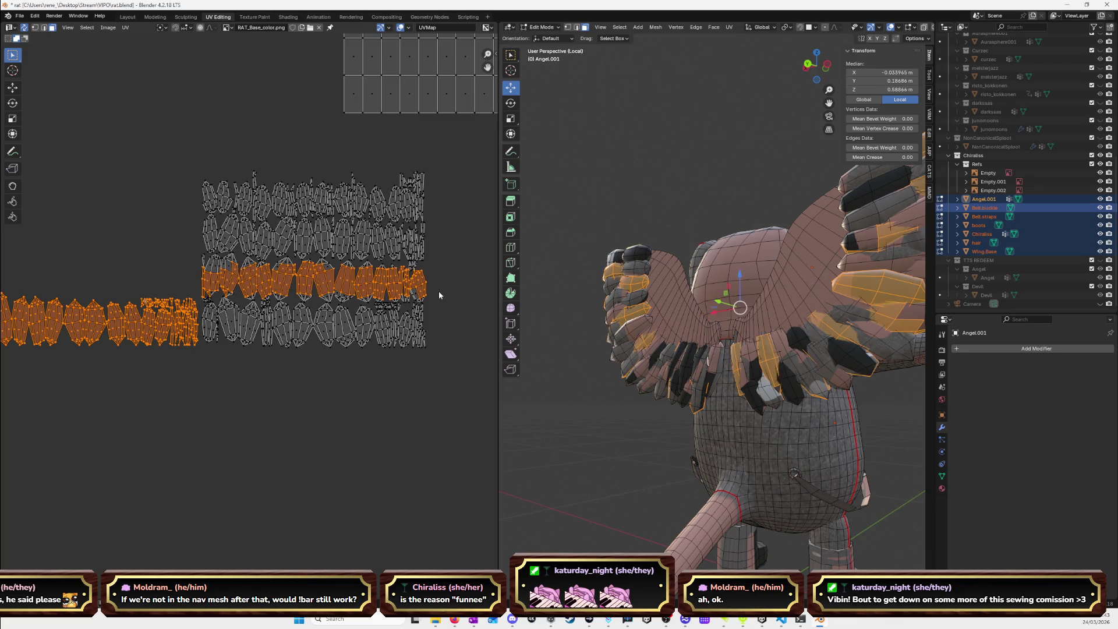
left_click(413, 269, "shift")
left_click(403, 297, "shift")
left_click(401, 297, "shift")
left_click(398, 294, "shift")
left_click(346, 294, "shift")
left_click(325, 263, "shift")
left_click(273, 269, "shift")
left_click(245, 271, "shift")
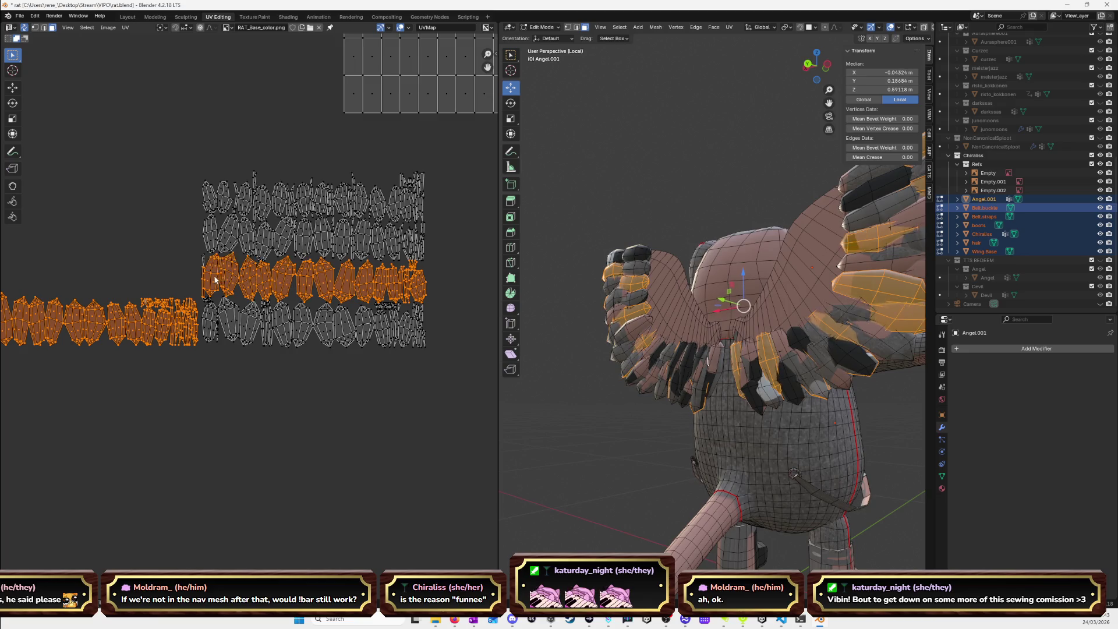
left_click(203, 267, "shift")
left_click(208, 301, "shift")
Pan across the UV layout and reduce the row selection to a single vertex.
scroll(220, 326, "up", 4)
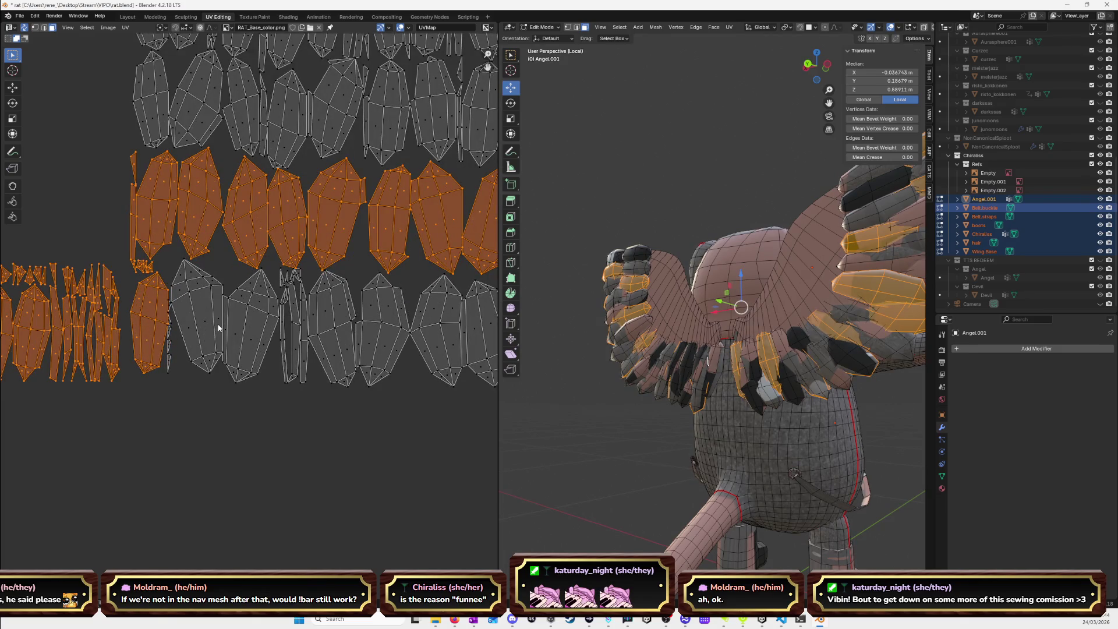
scroll(224, 256, "right", 3, "ctrl")
scroll(200, 268, "right", 2, "ctrl")
scroll(200, 269, "right", 2, "ctrl")
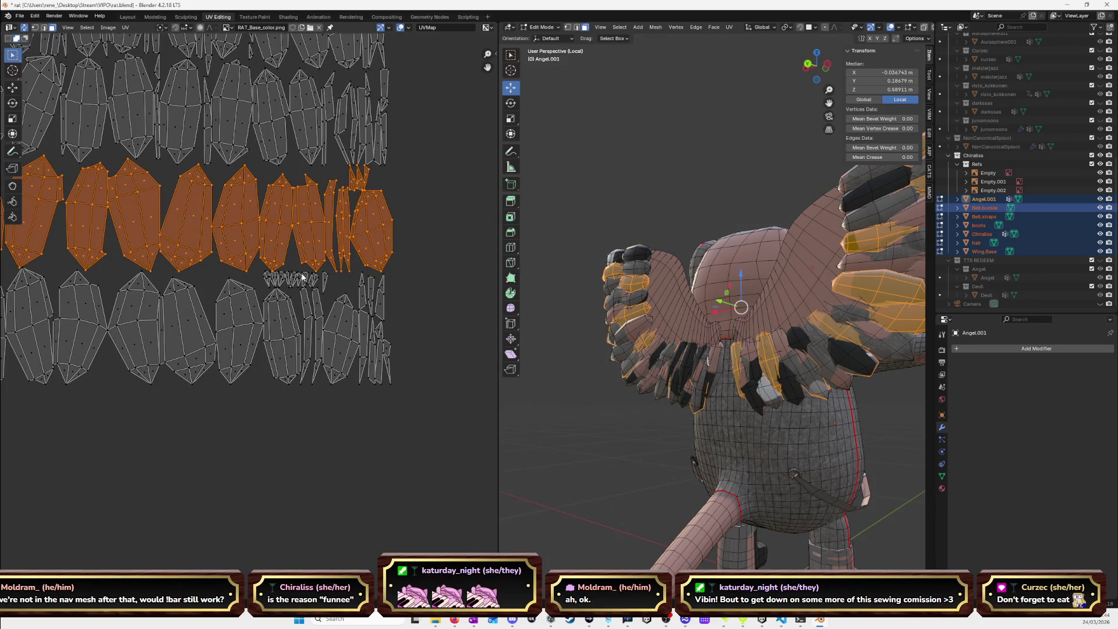
scroll(356, 257, "down", 5)
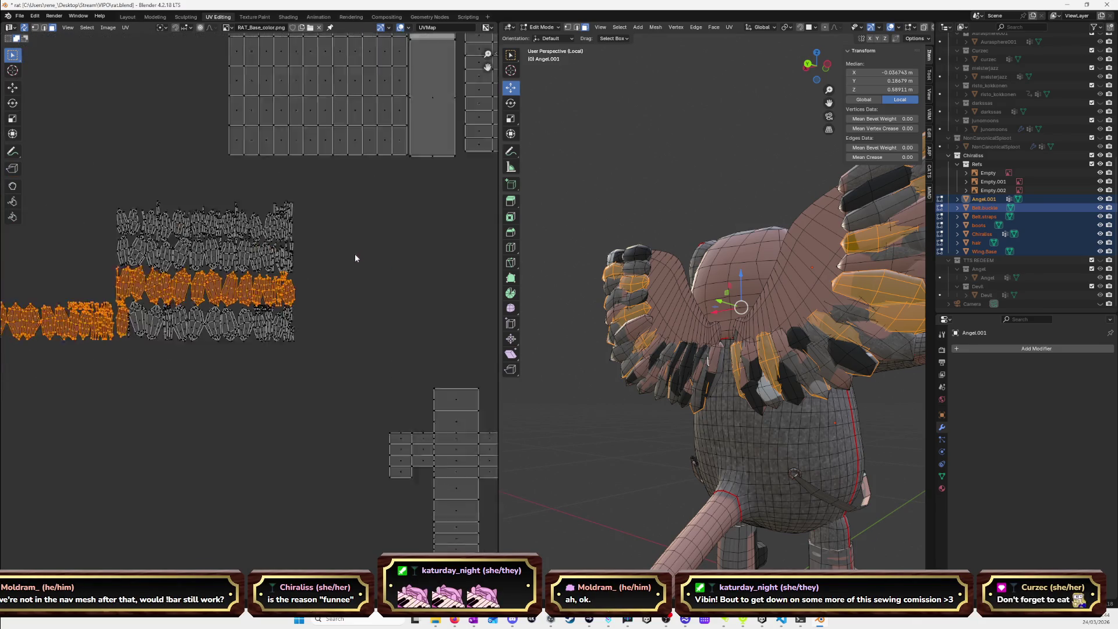
scroll(326, 274, "down", 2)
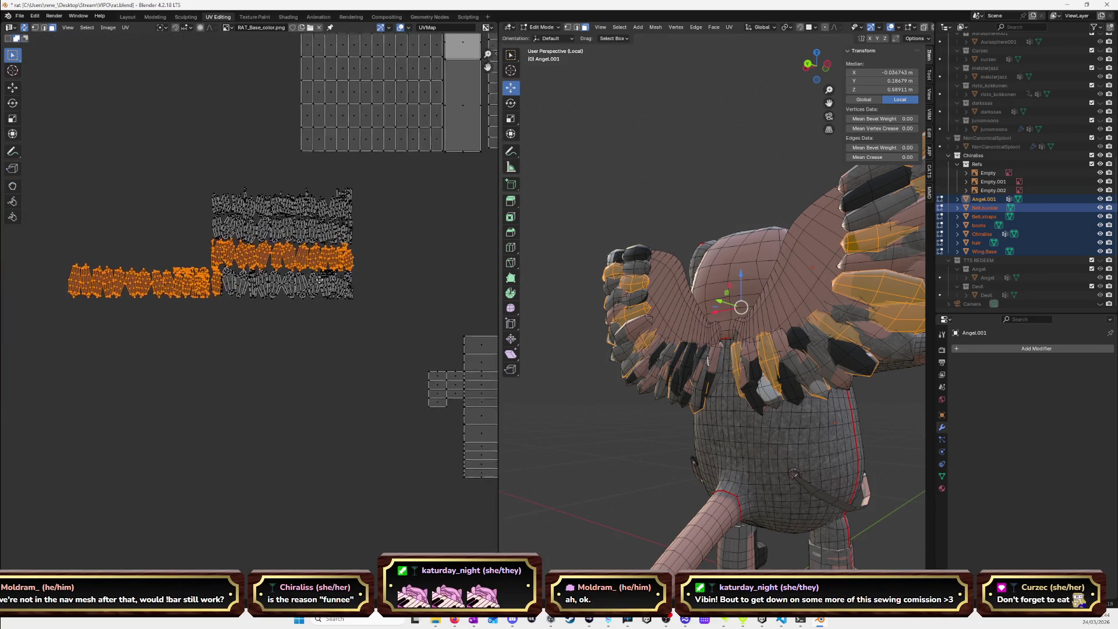
left_click(224, 315)
Box-select a row of feather islands and complete it with linked selection, including the small end island.
left_click(233, 329)
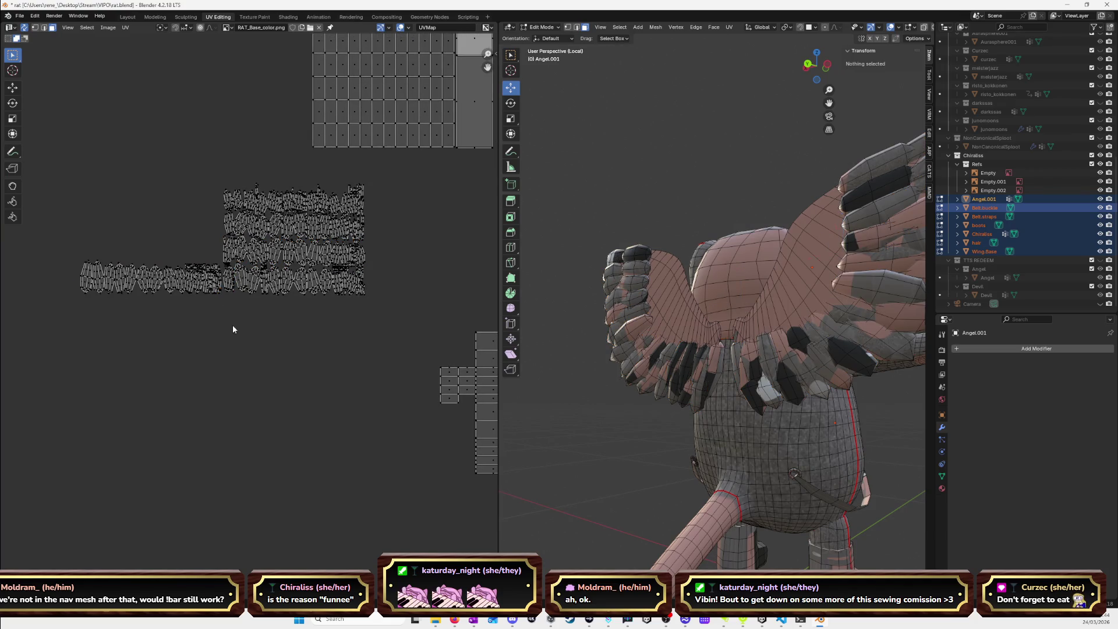
scroll(197, 252, "up", 3)
scroll(276, 282, "up", 2)
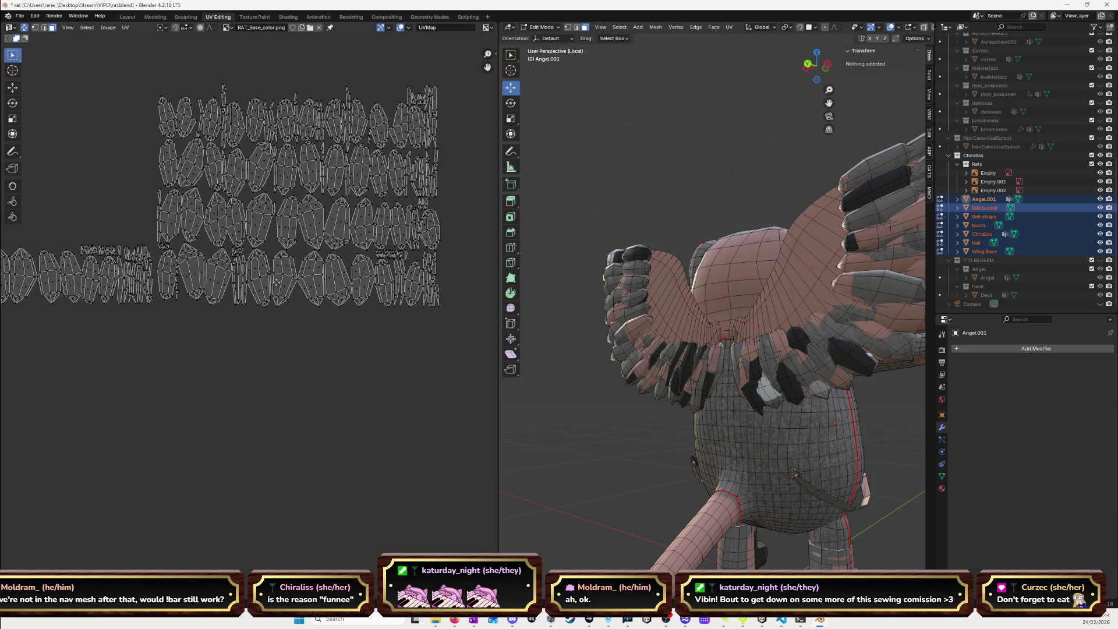
mouse_move(133, 206)
left_mouse_down()
mouse_move(218, 242)
mouse_move(444, 257)
left_mouse_up()
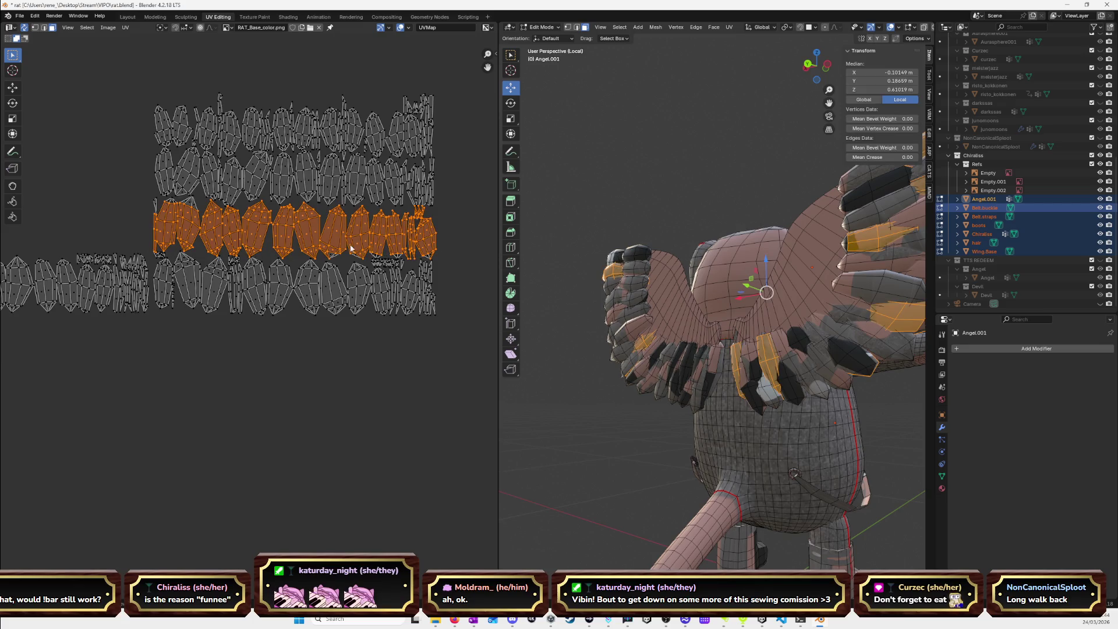
scroll(351, 248, "up", 4)
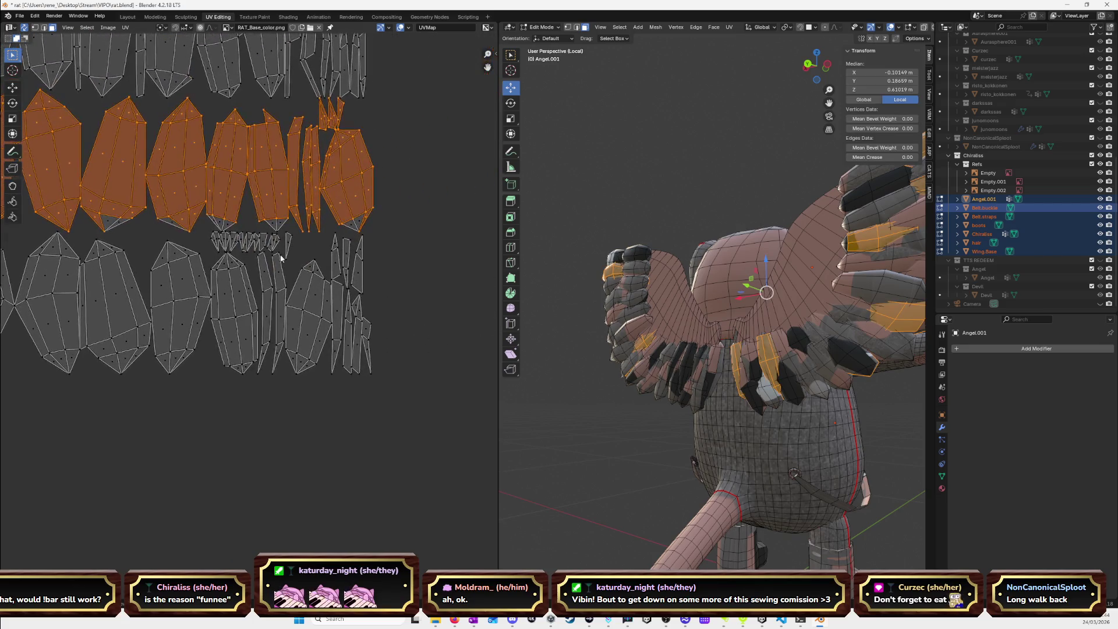
middle_click_drag(273, 225, 329, 223)
key("ctrl+l")
scroll(183, 210, "down", 3)
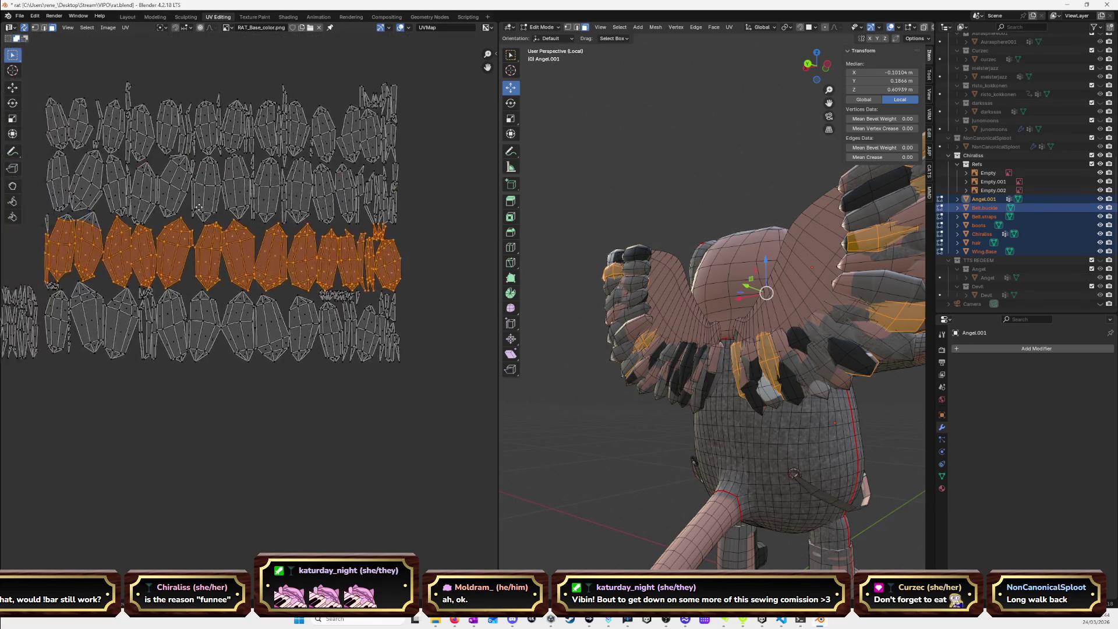
key("l")
scroll(184, 286, "up", 8)
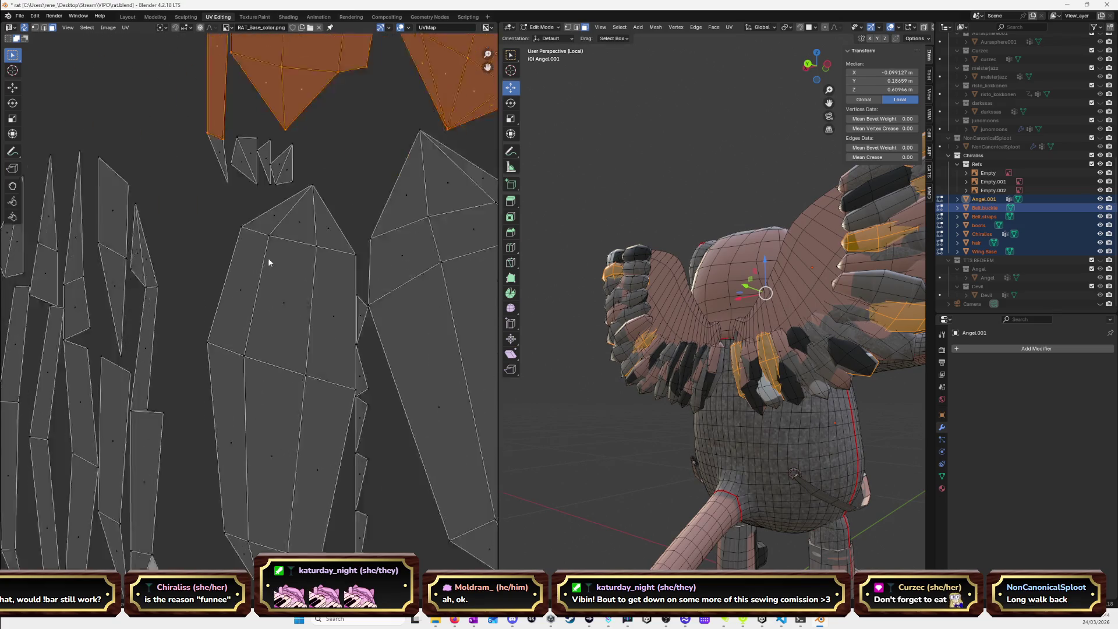
key("l")
key("l")
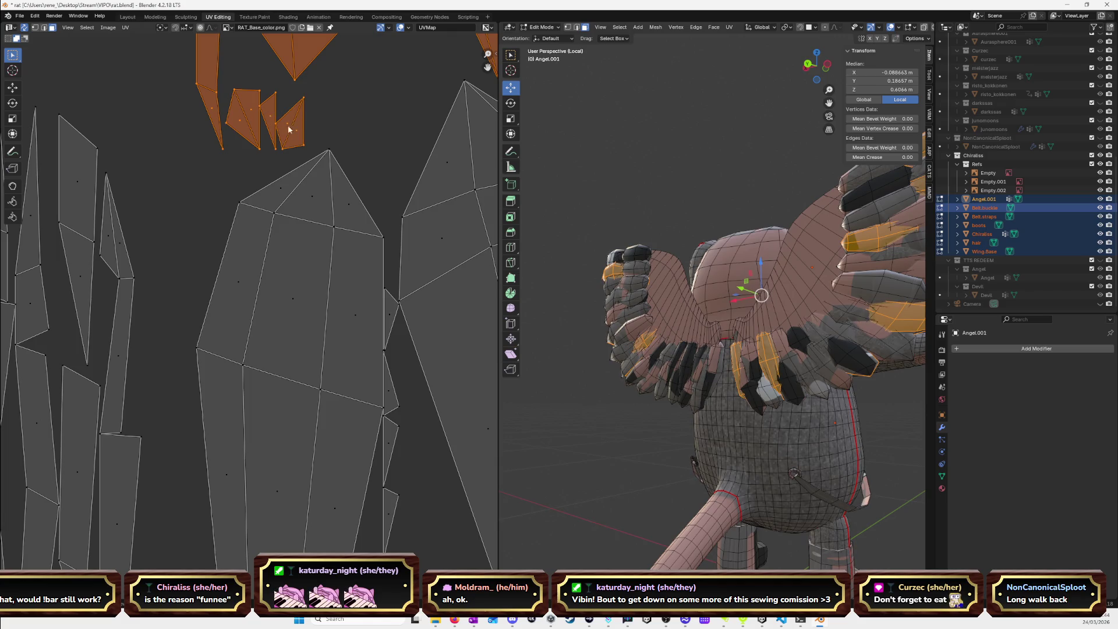
scroll(285, 115, "down", 8)
middle_click_drag(372, 240, 339, 212)
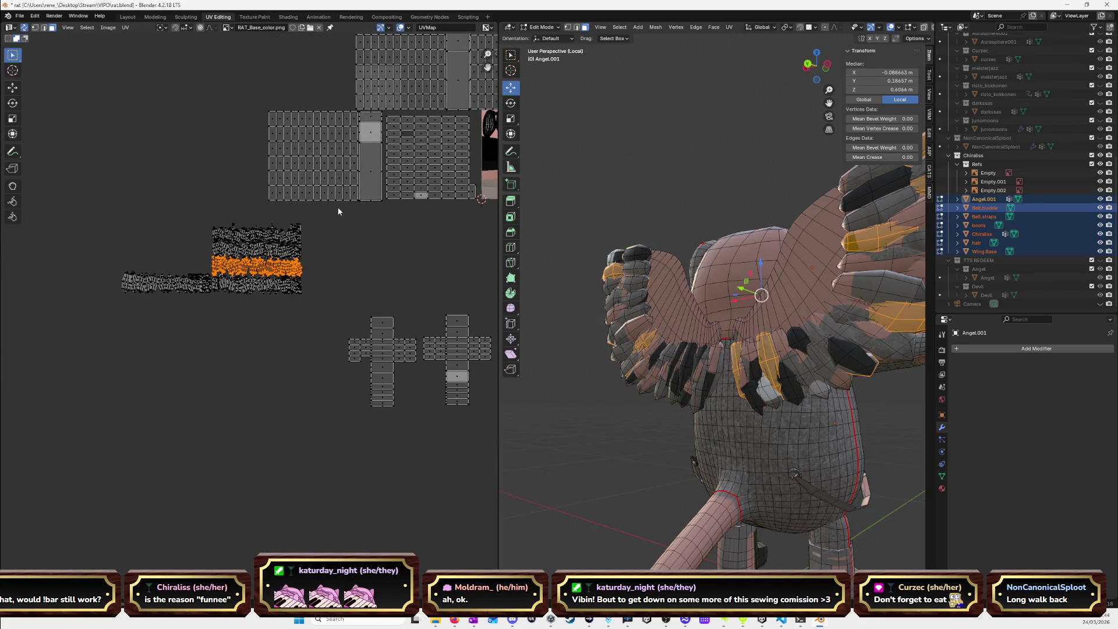
middle_click_drag(204, 262, 328, 259)
Move the selected feather row to the left end of the long strip.
key("g")
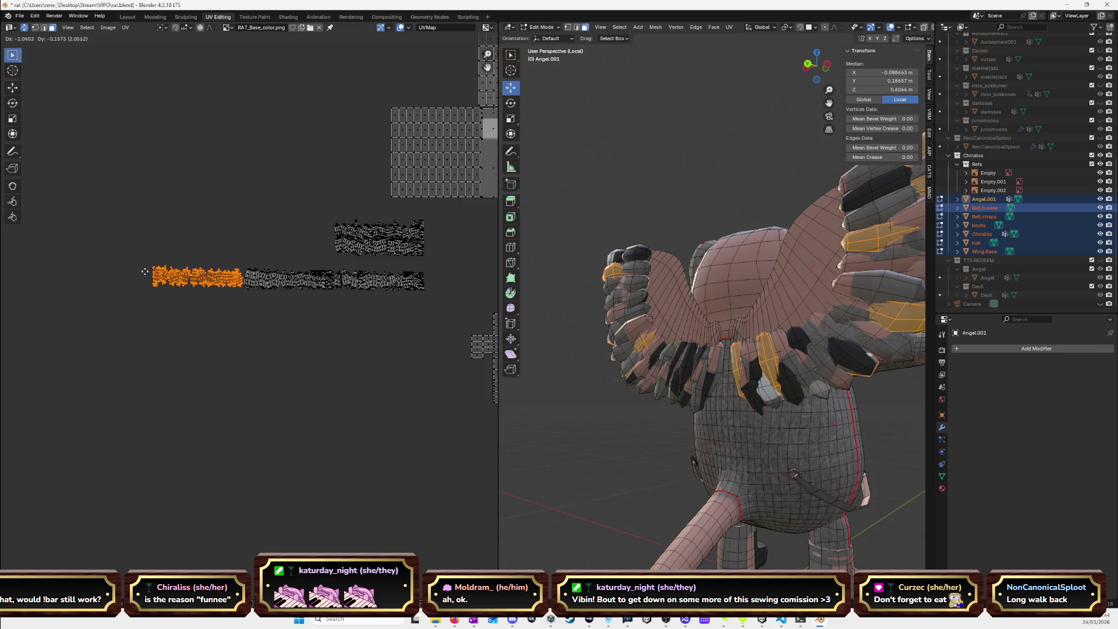
left_click(144, 271)
scroll(251, 269, "up", 5)
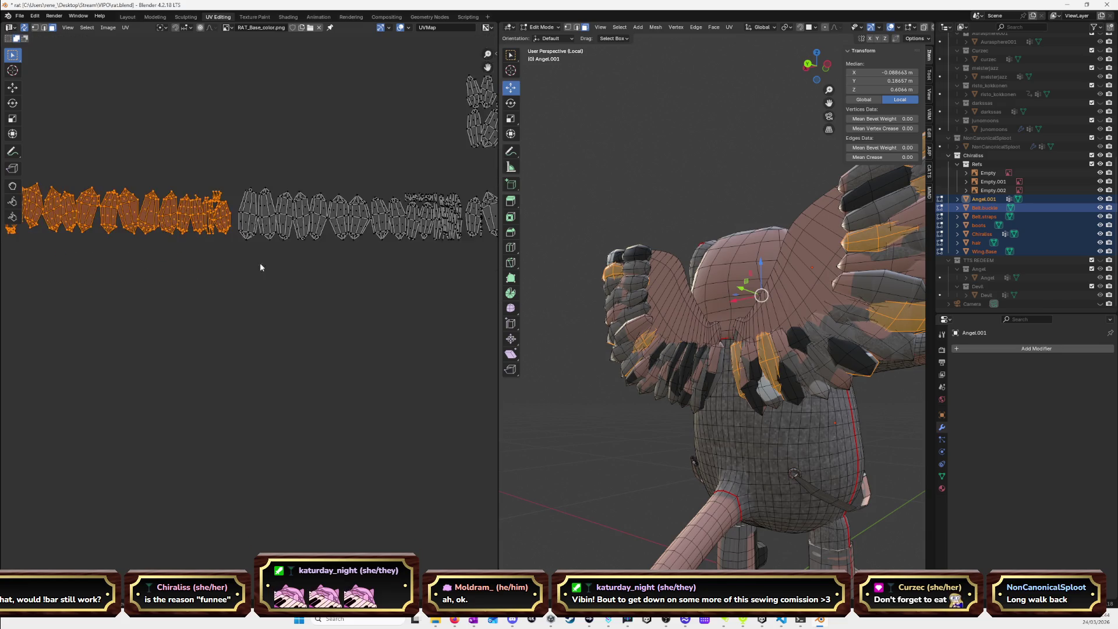
middle_click_drag(345, 274, 411, 301)
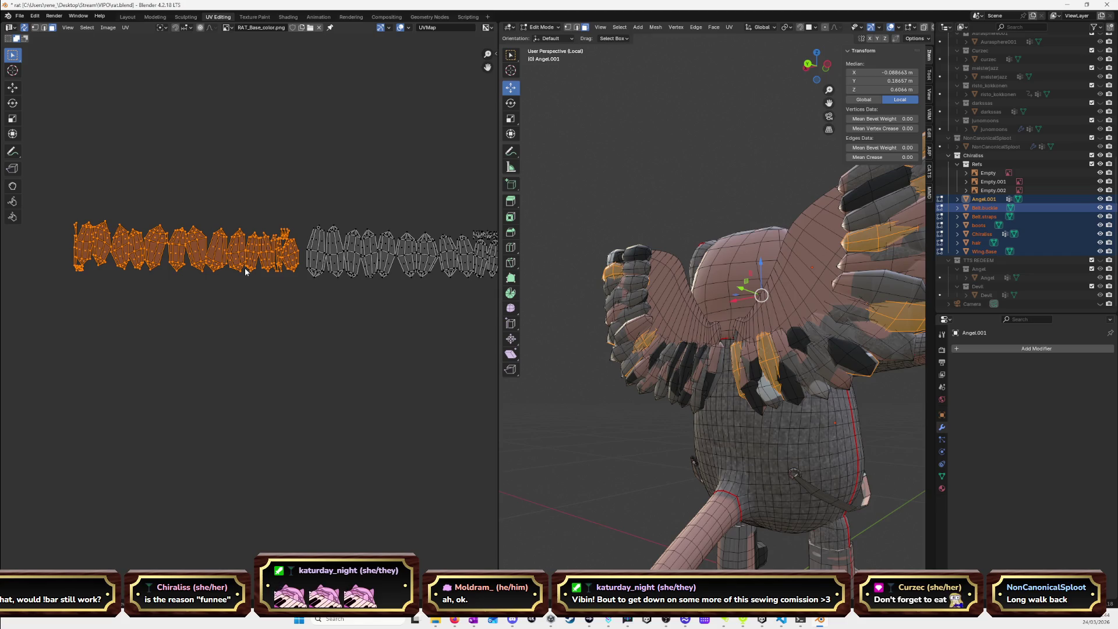
key("g")
left_click(263, 271)
Clear the selection and box-select the upper row of feather islands.
left_click(354, 175)
mouse_move(354, 175)
middle_mouse_down()
mouse_move(232, 217)
mouse_move(371, 238)
mouse_move(225, 249)
middle_mouse_up()
mouse_move(155, 251)
left_mouse_down()
mouse_move(381, 254)
mouse_move(358, 222)
left_mouse_up()
scroll(299, 233, "up", 3)
mouse_move(393, 189)
middle_mouse_down()
mouse_move(292, 189)
mouse_move(327, 232)
middle_mouse_up()
scroll(305, 225, "up", 2)
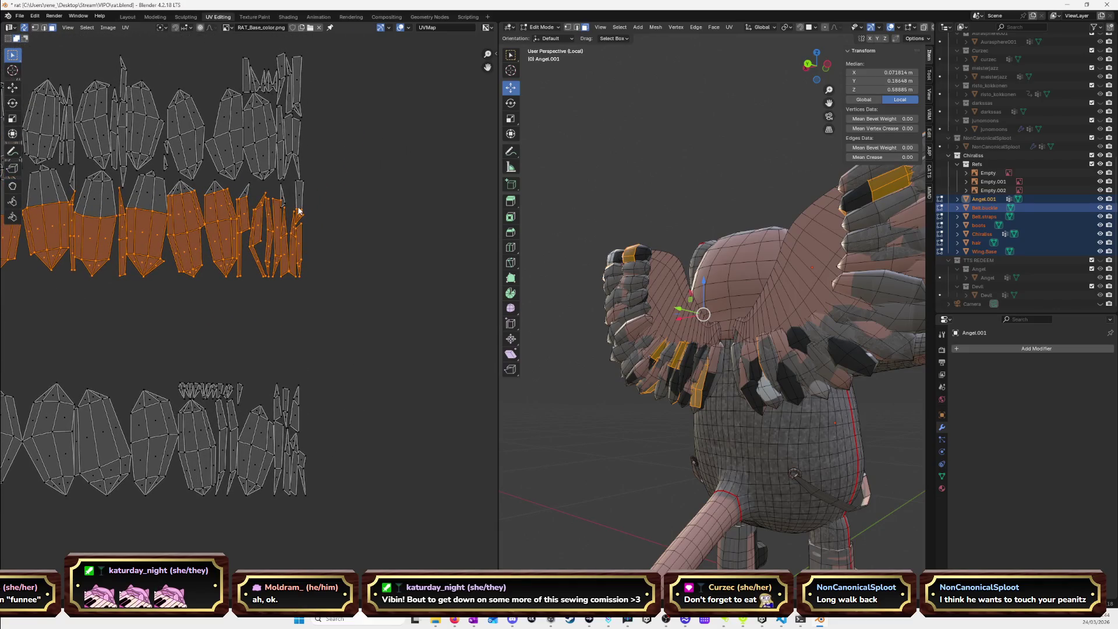
Add every island of the remaining feather row to the selection, fully selecting partial ones.
left_click(299, 203, "shift")
left_click(245, 205, "shift")
left_click(217, 198, "shift")
left_click(146, 204, "shift")
left_click(80, 216, "shift")
mouse_move(80, 215)
middle_mouse_down()
mouse_move(319, 248)
mouse_move(312, 242)
middle_mouse_up()
left_click(309, 207, "shift")
left_click(335, 220, "shift")
left_click(282, 224, "shift")
left_click(253, 220, "shift")
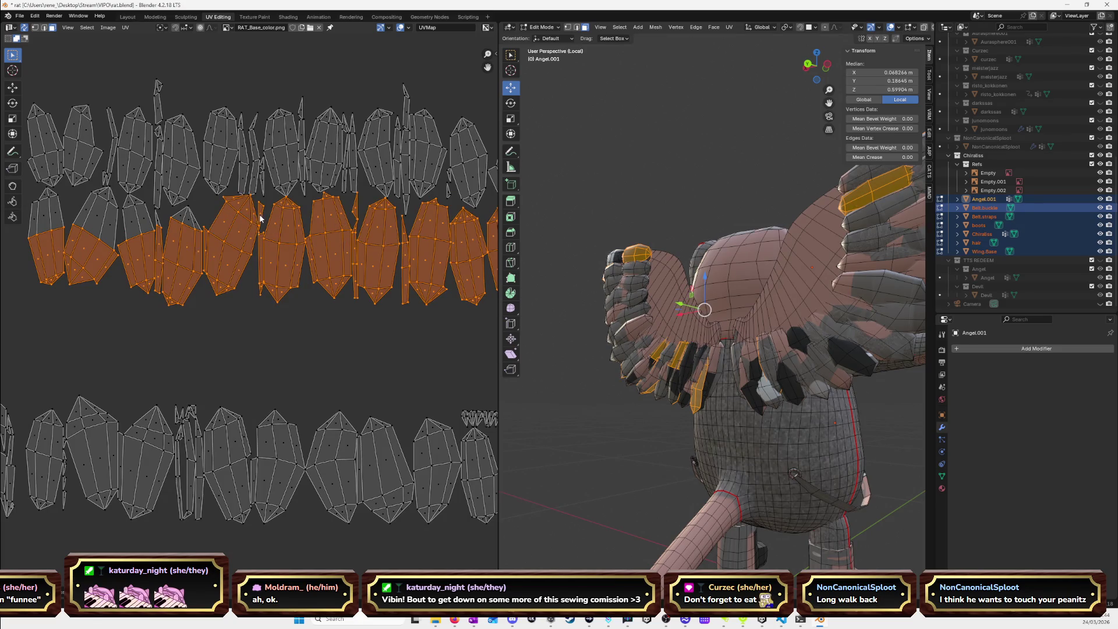
middle_click_drag(229, 241, 295, 237)
left_click(262, 232, "shift")
left_click(222, 224, "shift")
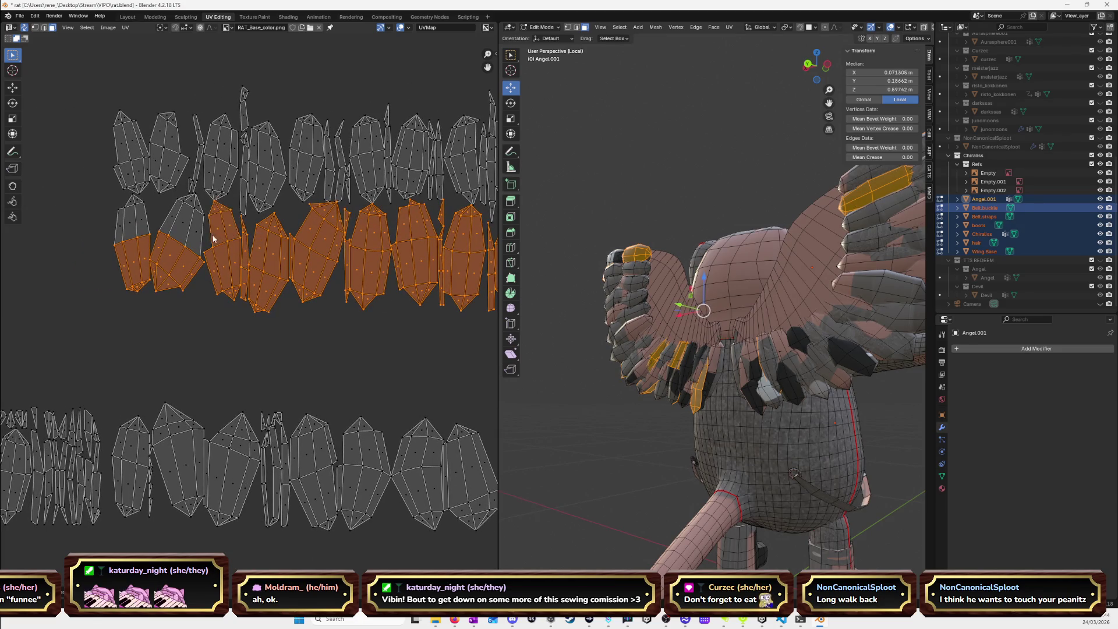
left_click(180, 238, "shift")
left_click(126, 231, "shift")
scroll(268, 287, "down", 6)
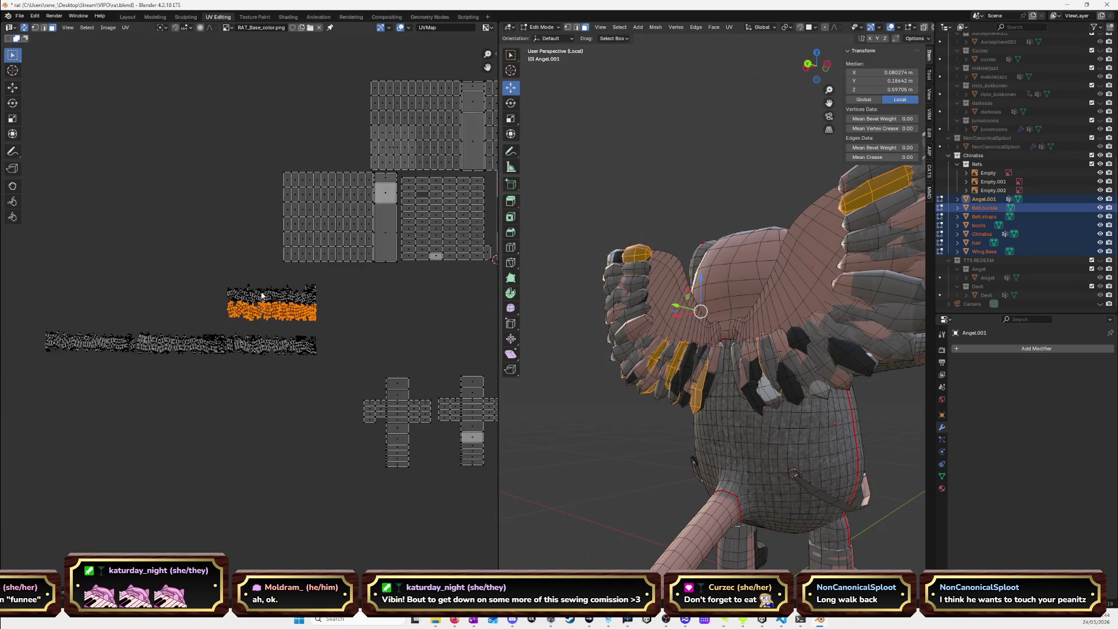
middle_click_drag(265, 291, 368, 251)
scroll(382, 271, "up", 1)
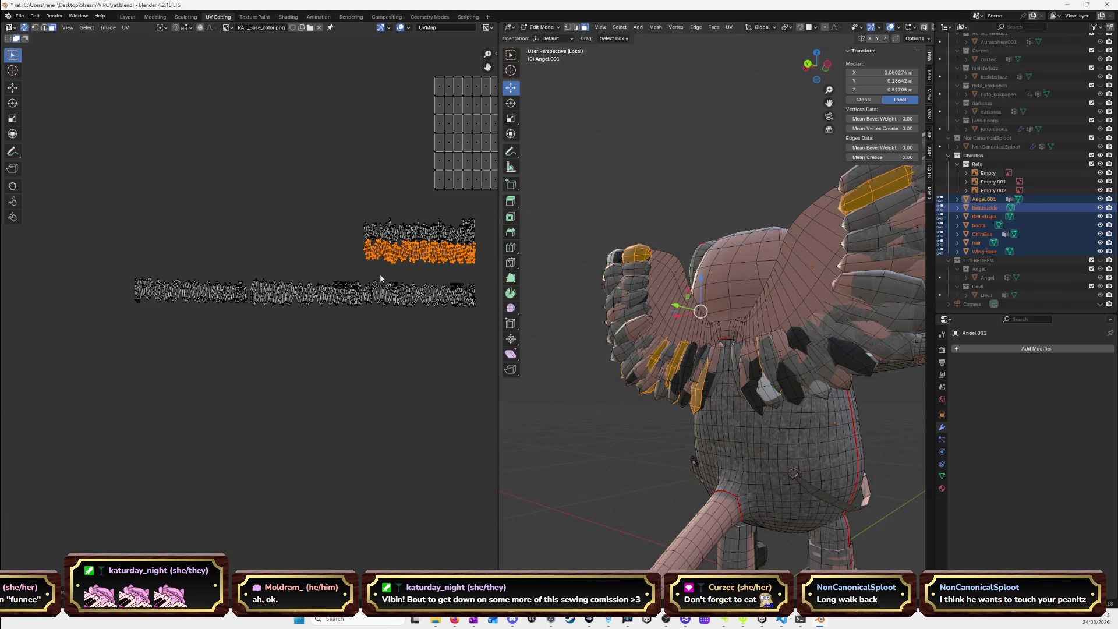
Slide that row left along X onto the strip's left end.
key("g")
key("x")
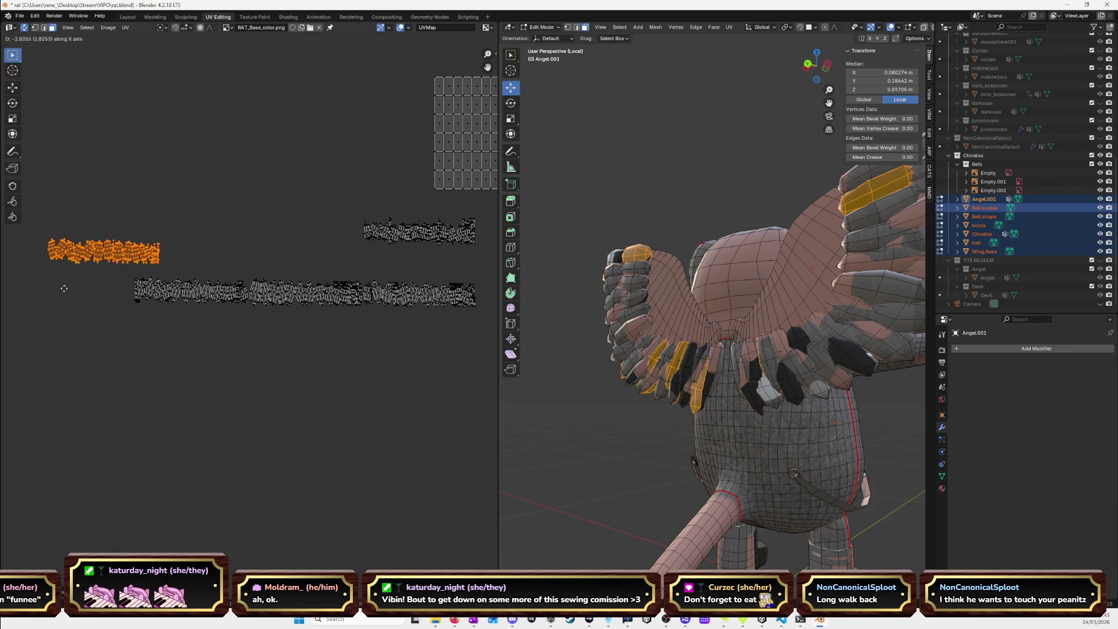
left_click(153, 254)
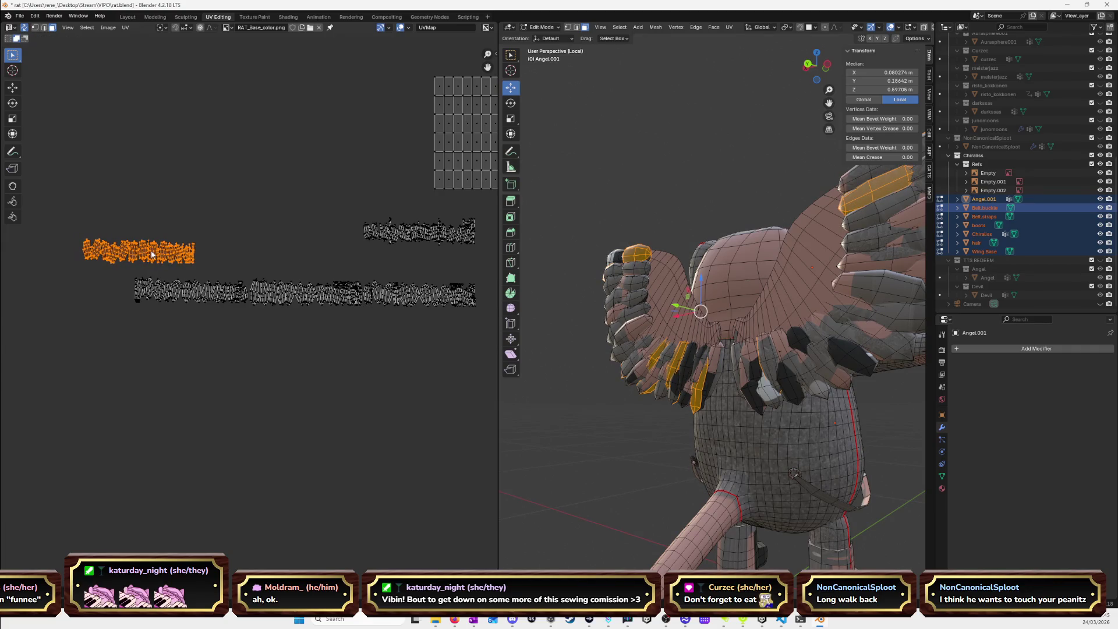
key("g")
left_click(90, 290)
Box-select the upper row of feather islands.
middle_click_drag(321, 258, 300, 237)
left_click_drag(269, 194, 430, 241, "shift")
middle_click_drag(265, 242, 303, 233)
left_click(326, 199)
left_click_drag(325, 186, 468, 228)
left_click(379, 216)
mouse_move(317, 190)
left_mouse_down()
mouse_move(470, 220)
mouse_move(475, 241)
left_mouse_up()
Move the upper row beside the lower strip, then select the entire feather strip.
mouse_move(475, 241)
middle_mouse_down()
mouse_move(217, 215)
mouse_move(394, 247)
middle_mouse_up()
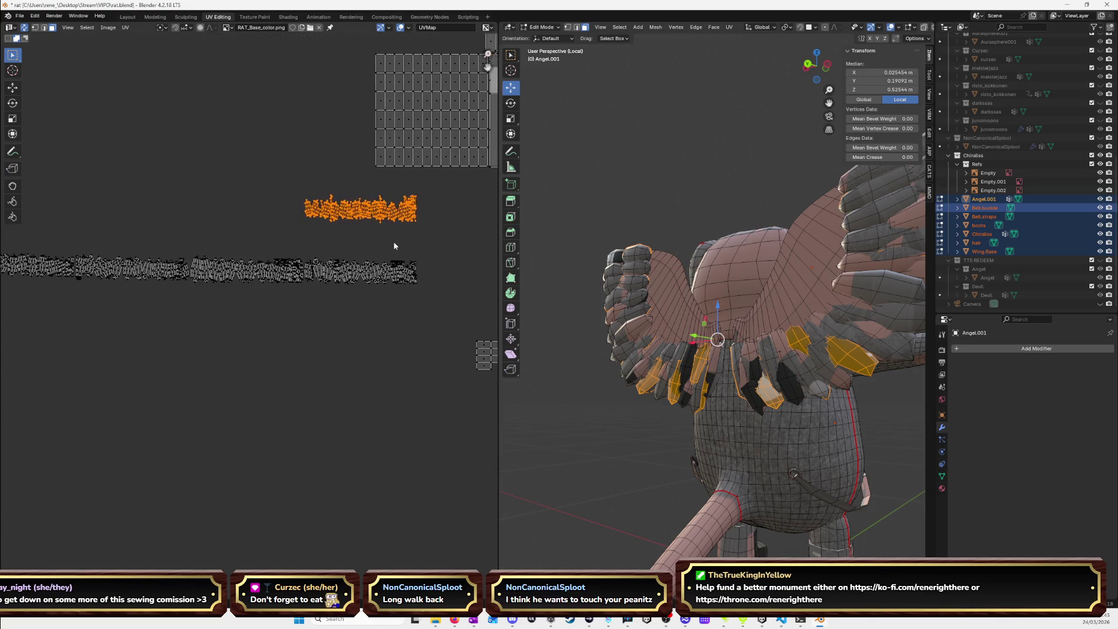
scroll(394, 247, "down", 2)
middle_click_drag(293, 250, 372, 264)
key("g")
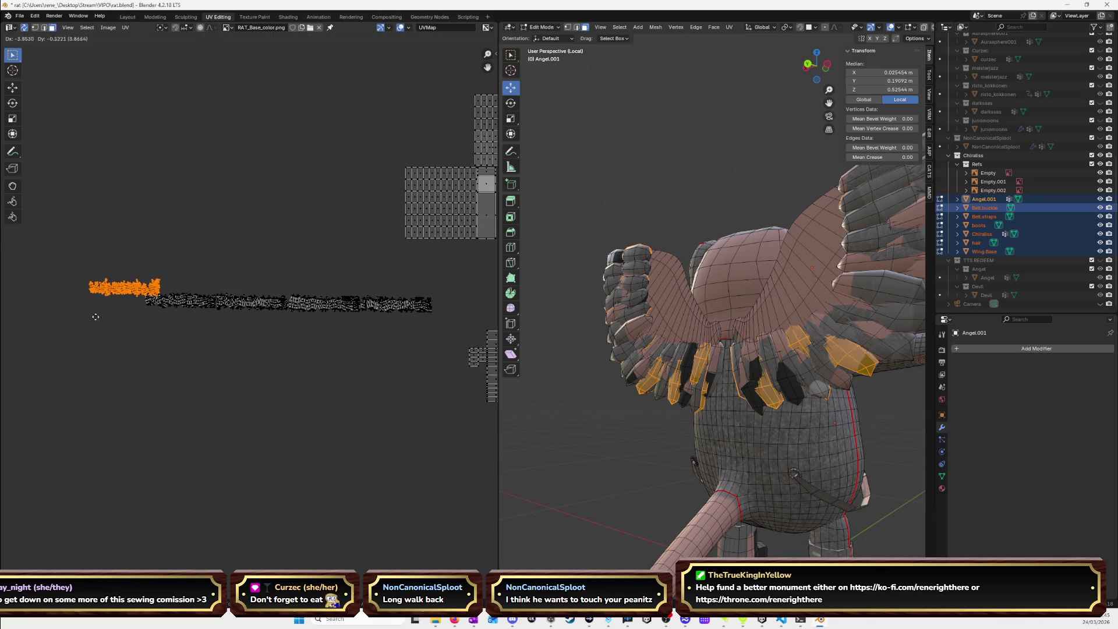
left_click(85, 324)
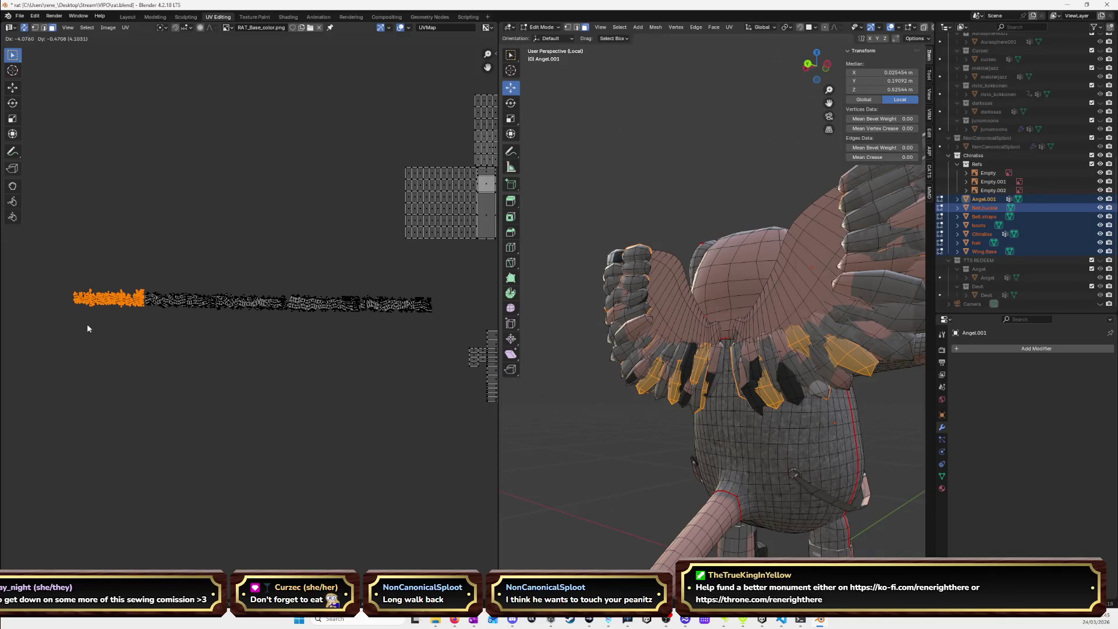
mouse_move(62, 273)
left_mouse_down()
mouse_move(468, 348)
mouse_move(463, 340)
left_mouse_up()
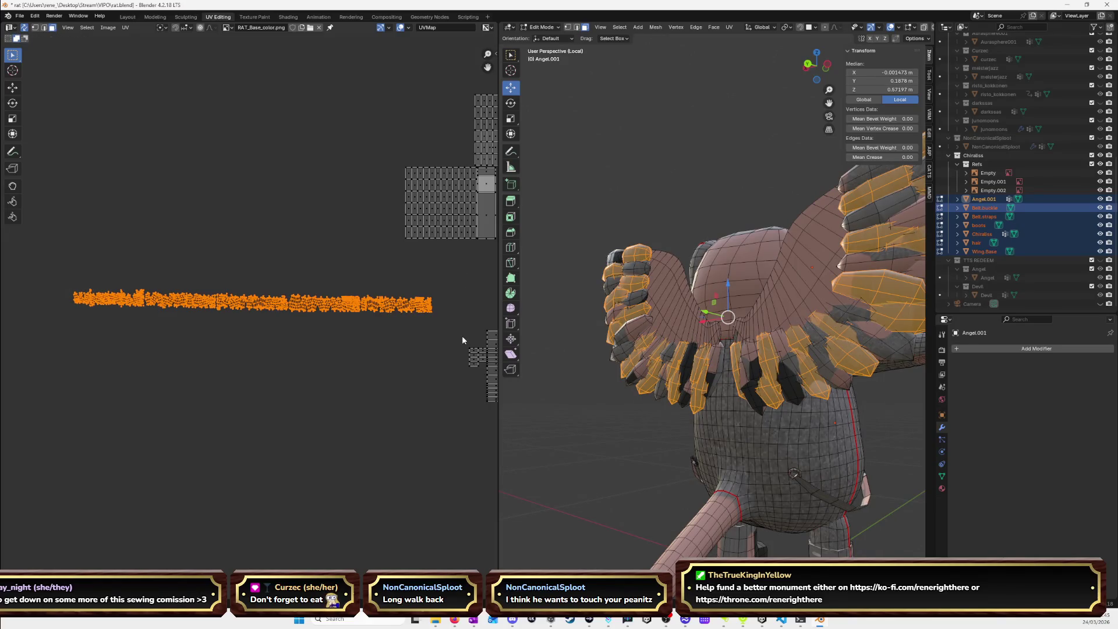
Shrink the long feather UV strip horizontally along X and frame it in view.
key("s")
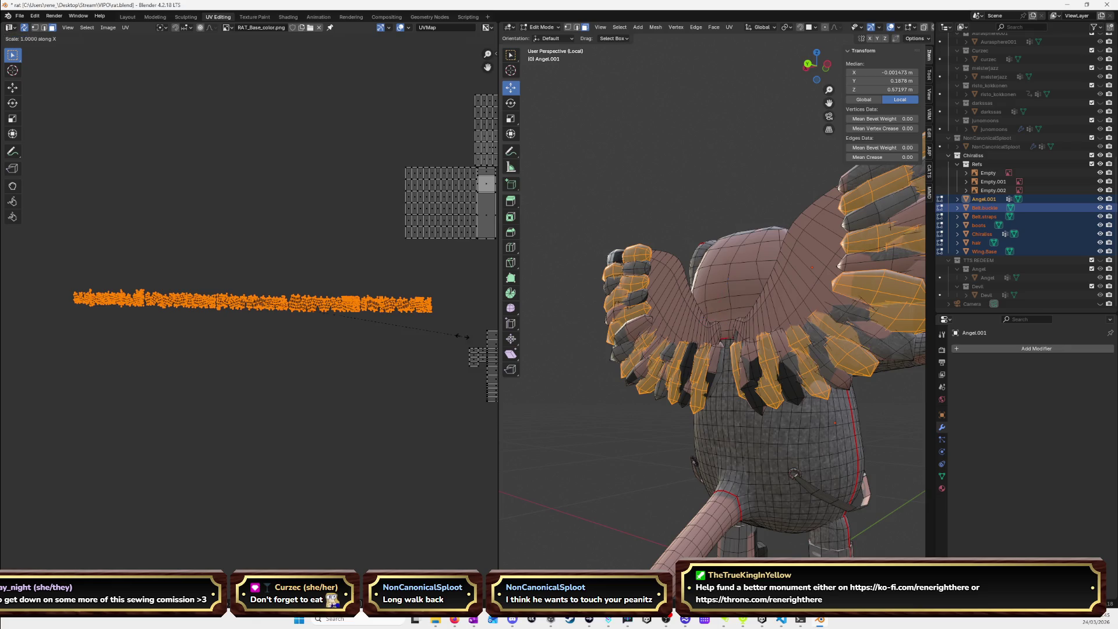
key("x")
left_click(267, 312)
key("KP_Decimal")
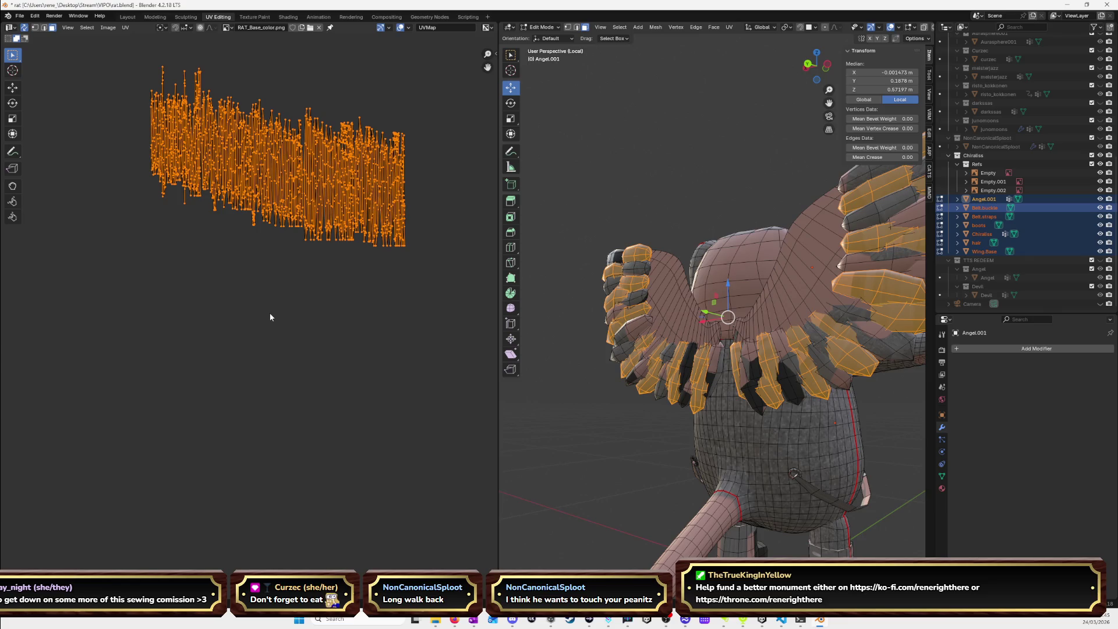
scroll(353, 321, "down", 7)
mouse_move(416, 321)
middle_mouse_down()
mouse_move(262, 326)
mouse_move(305, 329)
middle_mouse_up()
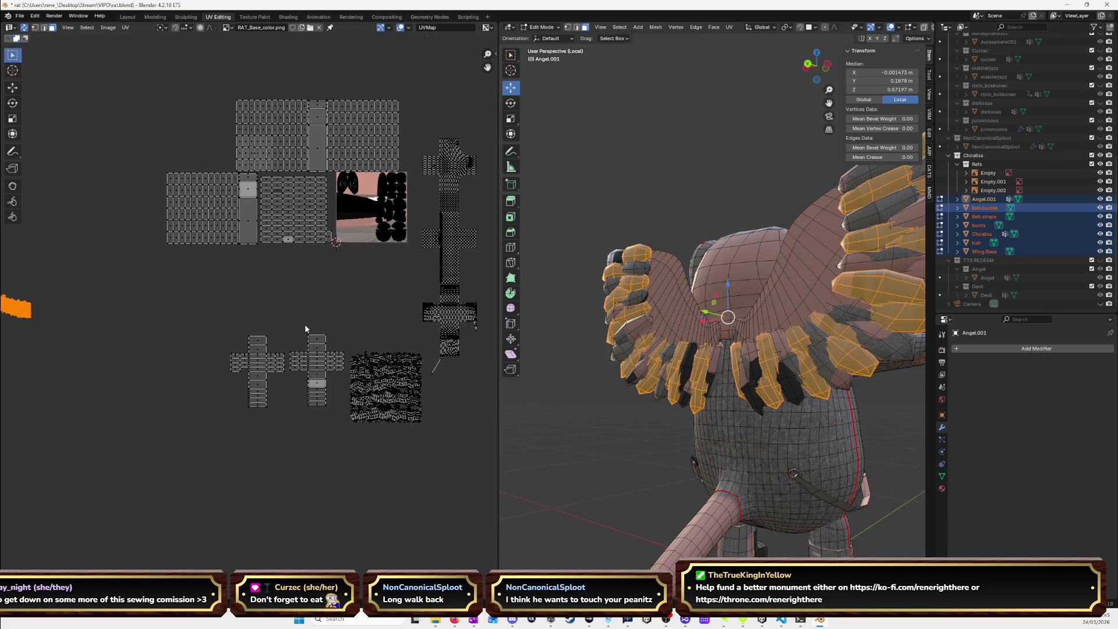
Move the feather block onto the texture and scale it down to fit the pink gap.
key("g")
left_click(160, 200)
key("KP_Decimal")
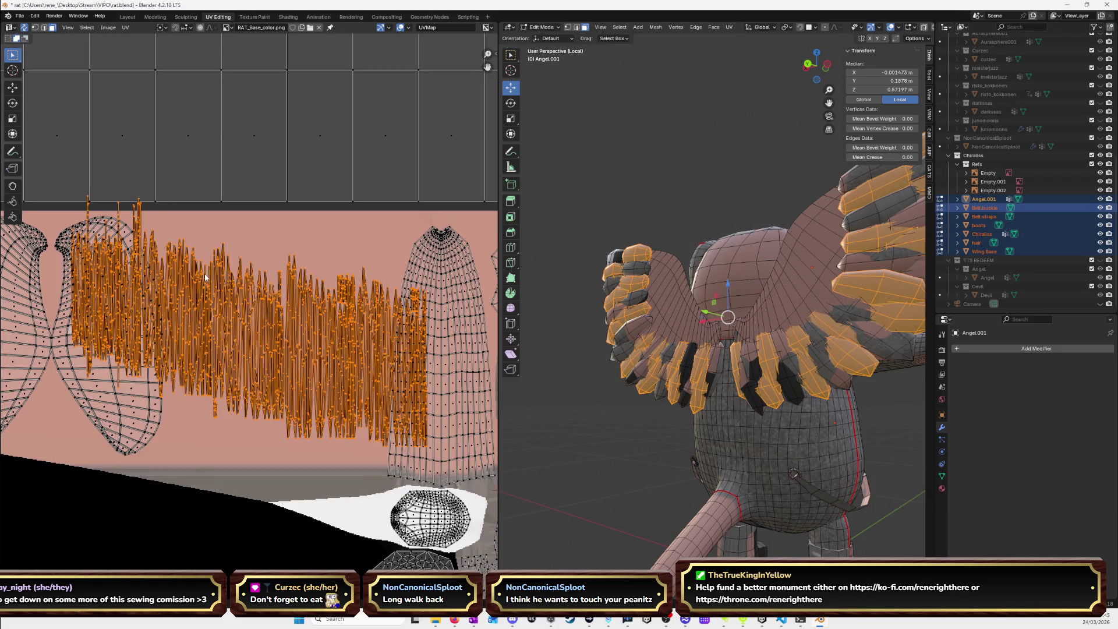
scroll(205, 278, "down", 3)
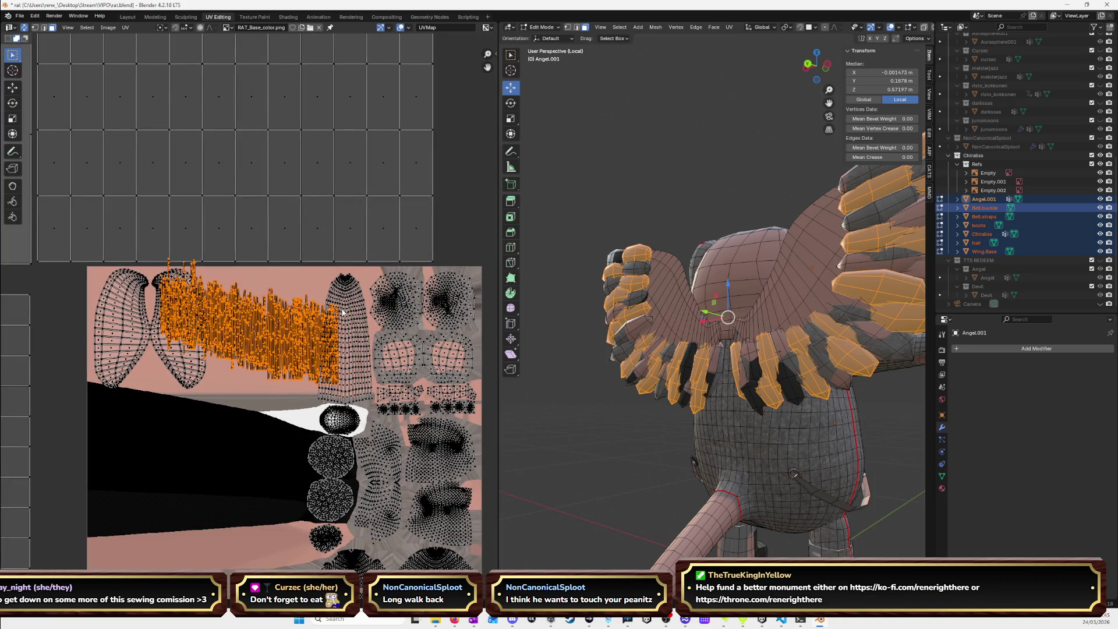
key("s")
key("Escape")
key("s")
left_click(312, 316)
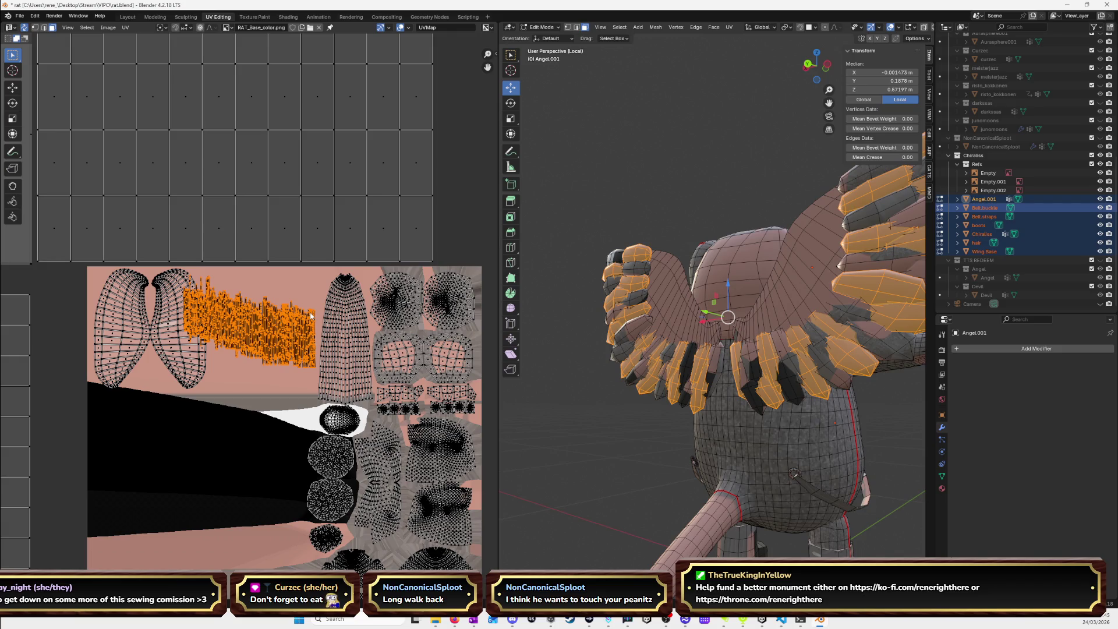
Move the feather block into the free pink area and squash it along Y.
key("g")
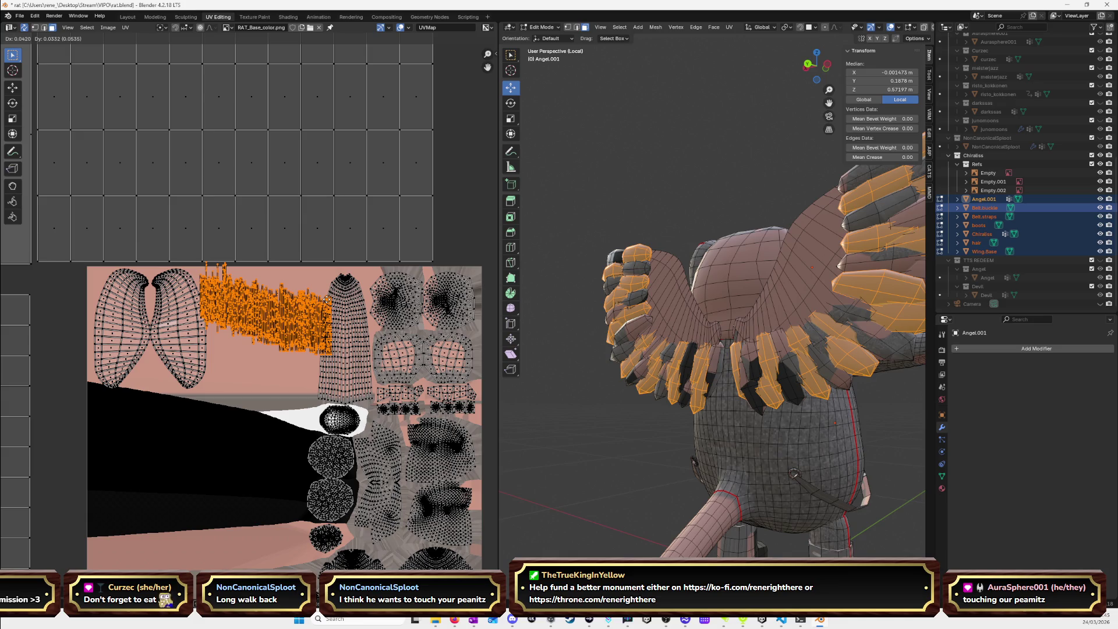
left_click(327, 301)
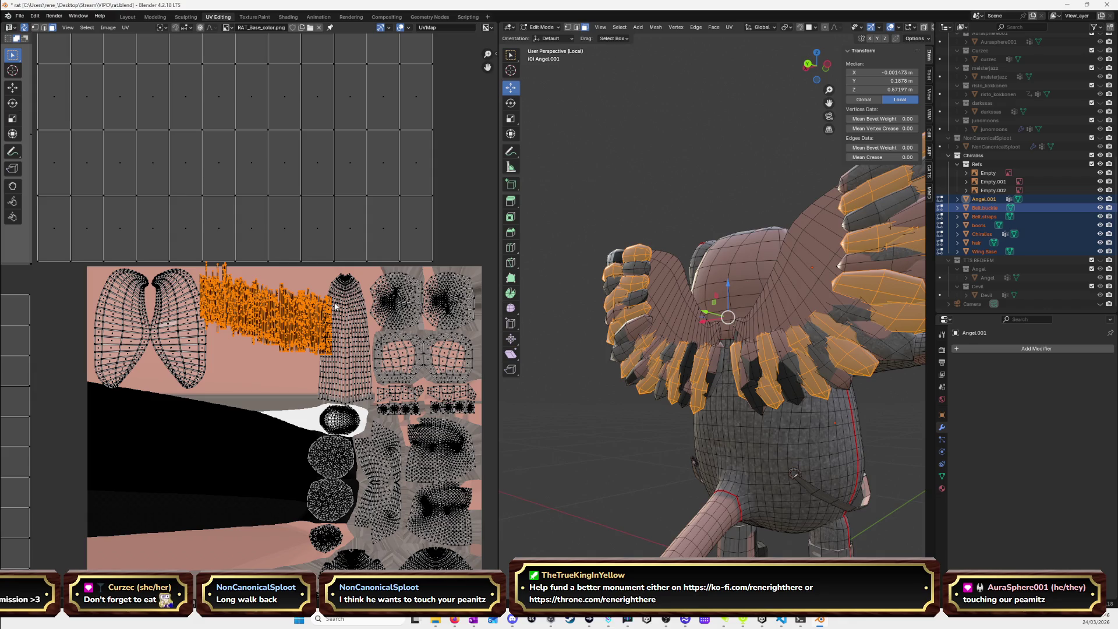
key("s")
key("y")
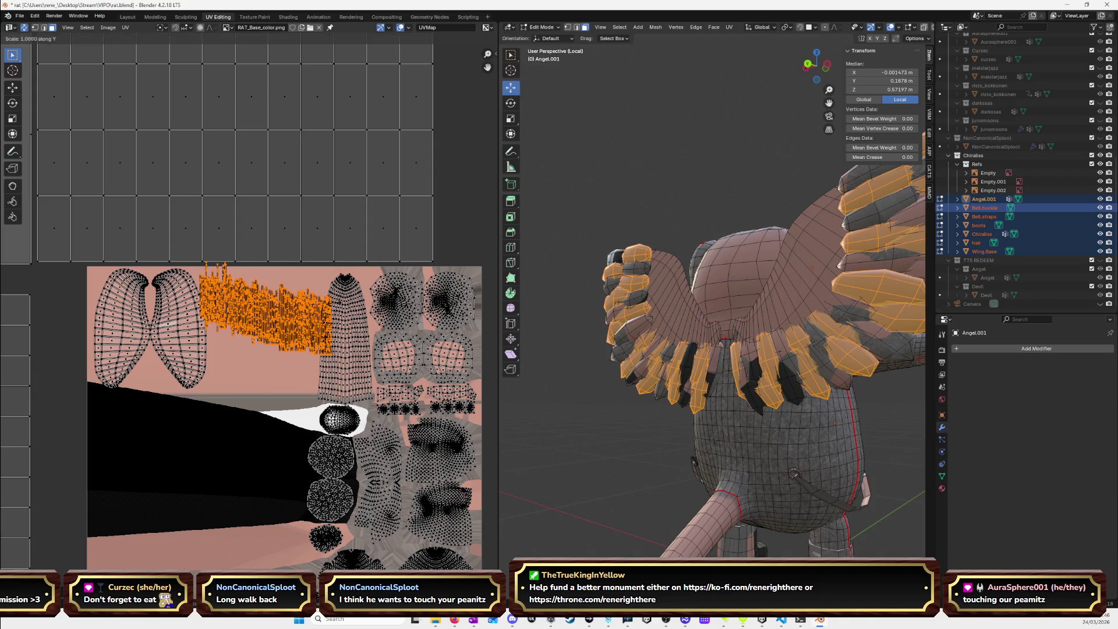
left_click(314, 299)
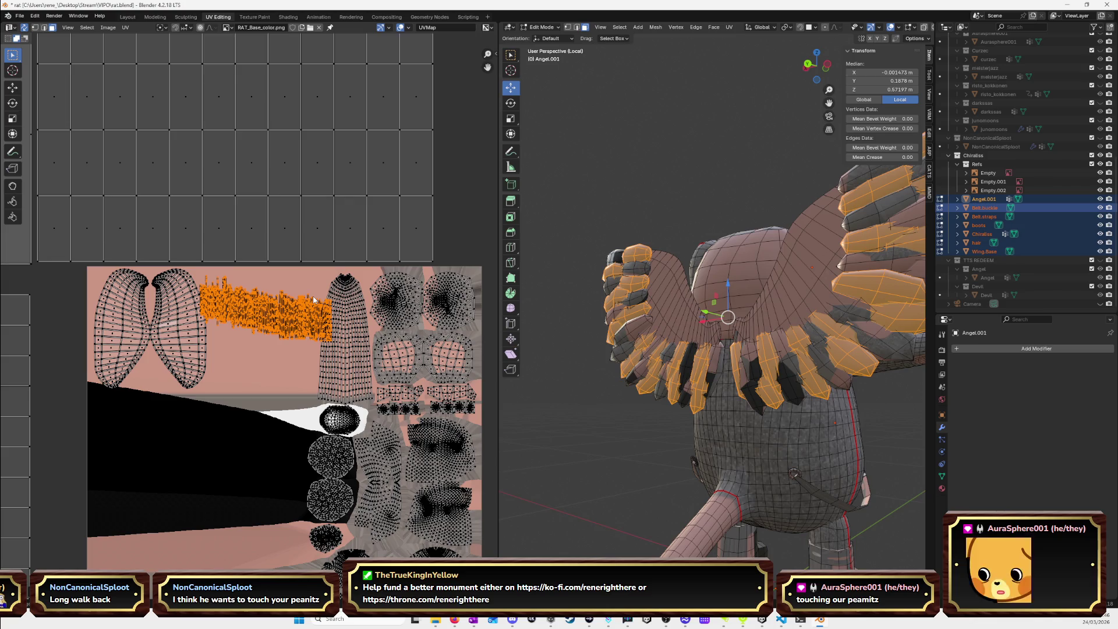
Narrow the block along X and settle it between the wing islands and tall island.
key("g")
left_click(323, 290)
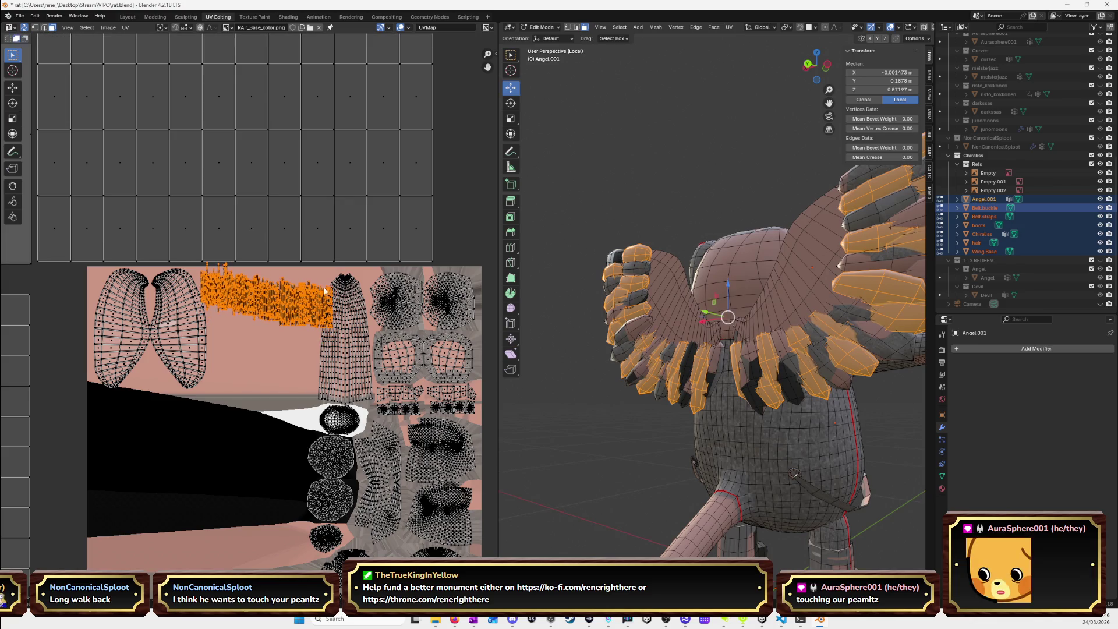
key("s")
key("x")
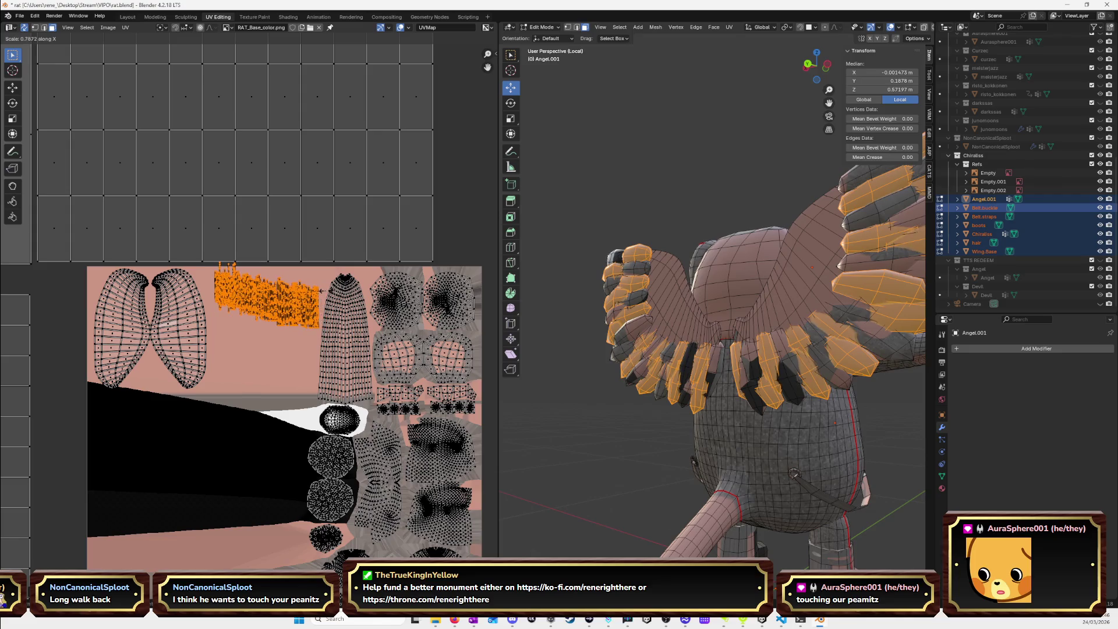
left_click(324, 291)
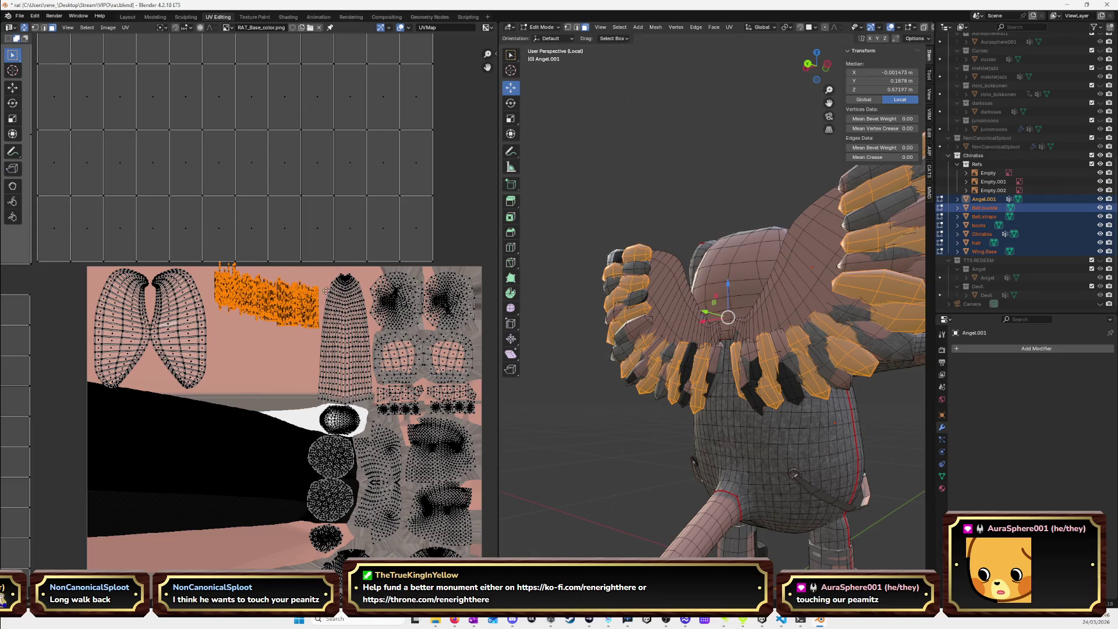
key("g")
left_click(322, 301)
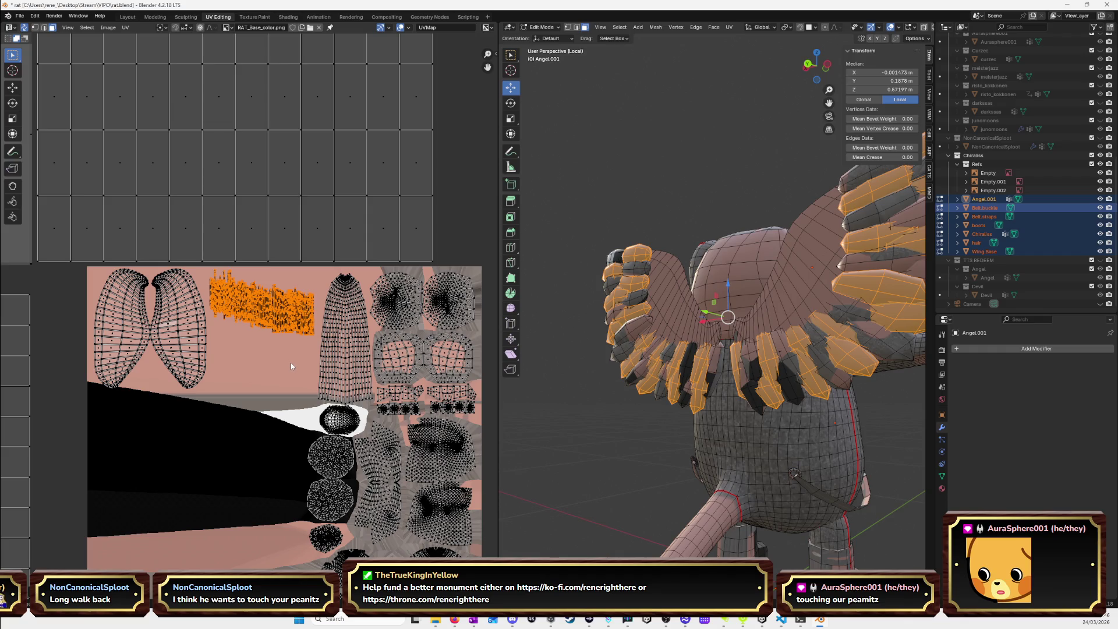
scroll(291, 366, "down", 6)
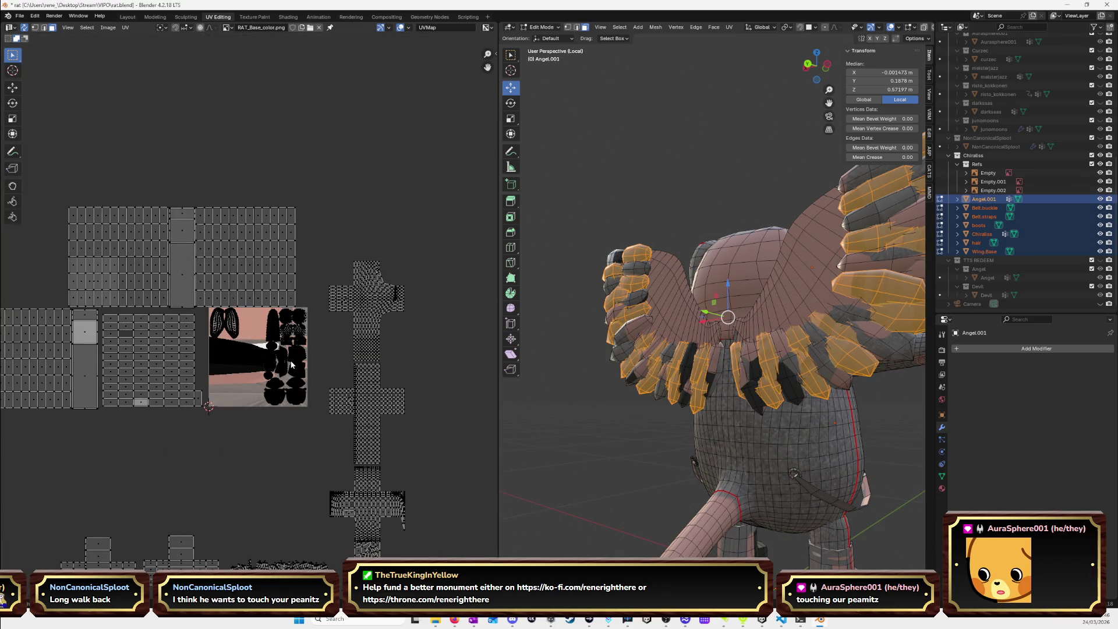
Select the feather islands at the strip's left end and move them slightly down.
scroll(196, 364, "down", 1)
scroll(196, 364, "left", 5, "ctrl")
middle_click_drag(184, 370, 367, 321)
left_click_drag(47, 351, 151, 396)
left_click(151, 396)
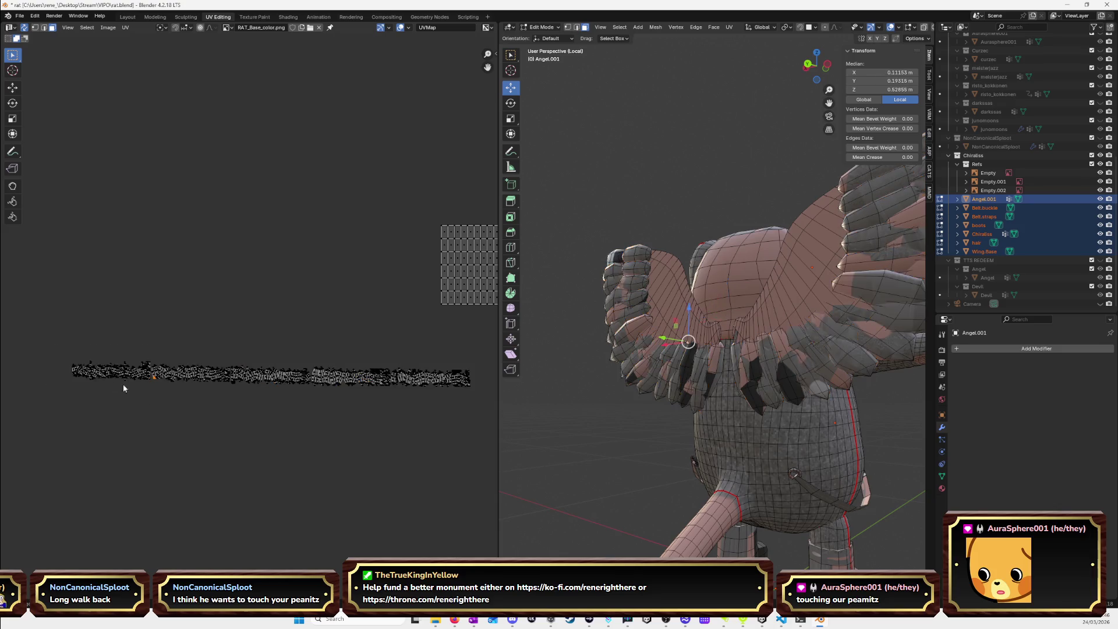
left_click_drag(90, 365, 149, 396)
left_click(135, 377)
left_click_drag(46, 344, 150, 394)
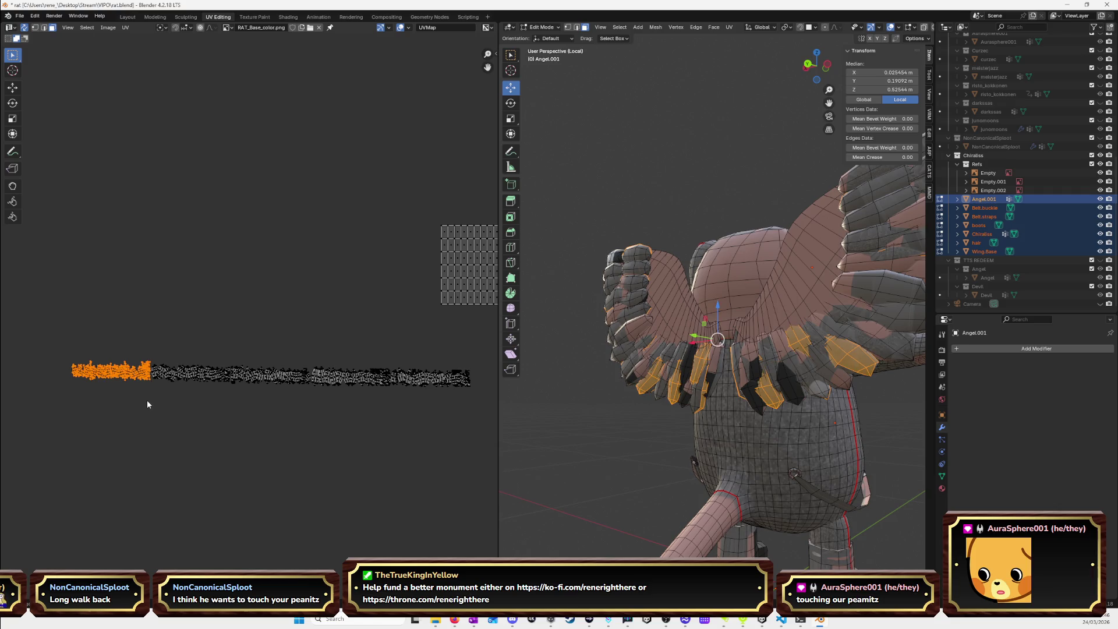
key("g")
left_click(148, 407)
Select the whole feather strip and squeeze it along X into a short block.
left_click_drag(57, 345, 487, 400)
key("s")
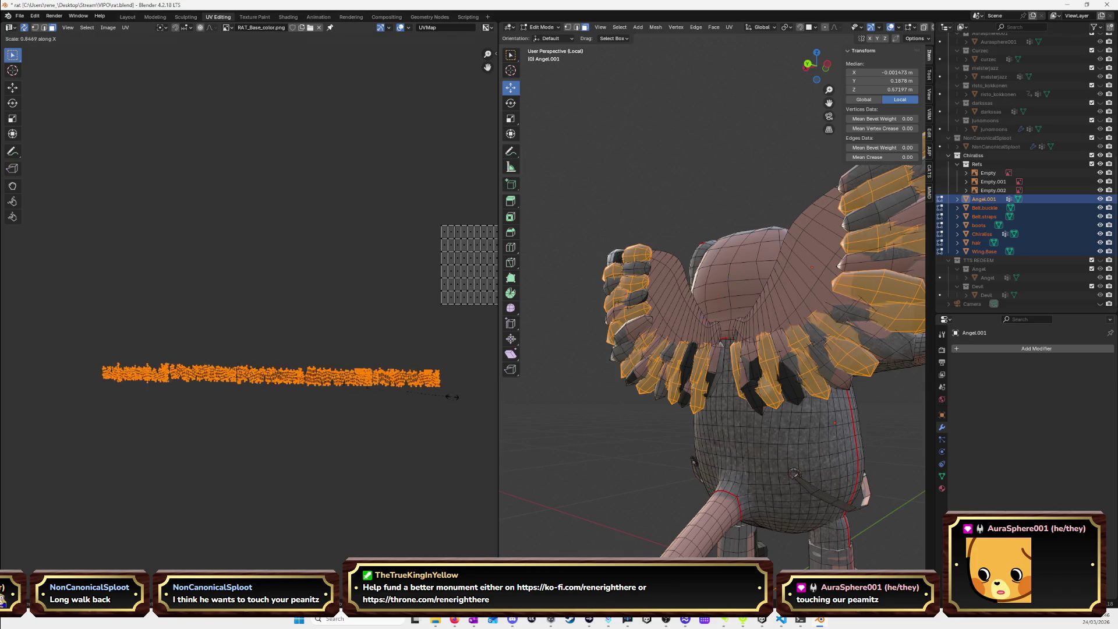
key("x")
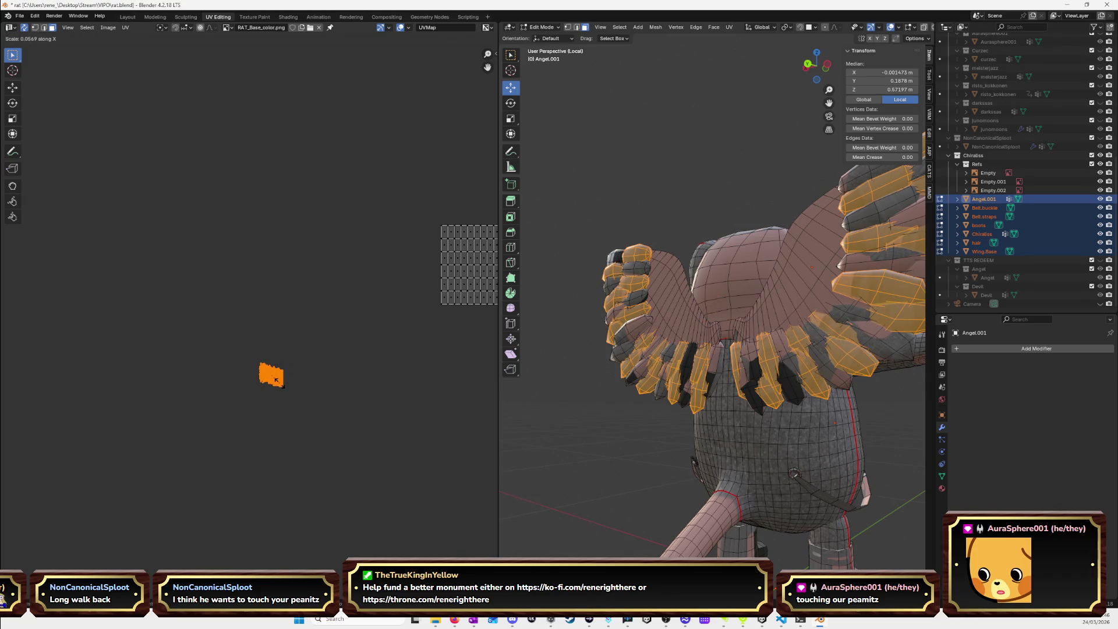
key("Escape")
middle_click_drag(374, 333, 263, 371)
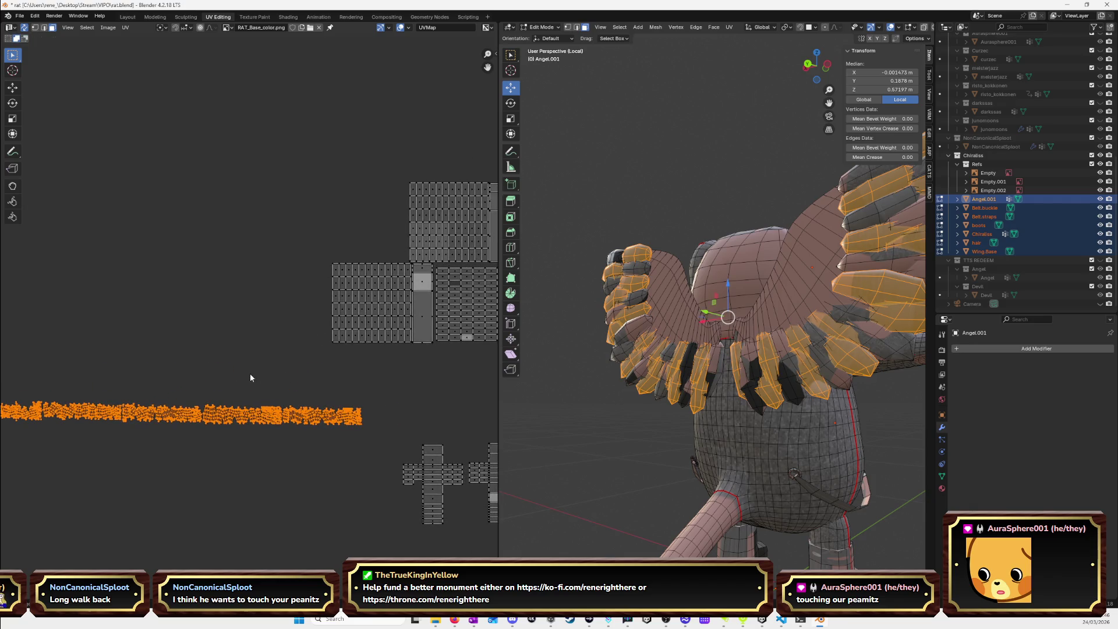
key("s")
key("x")
left_click(125, 431)
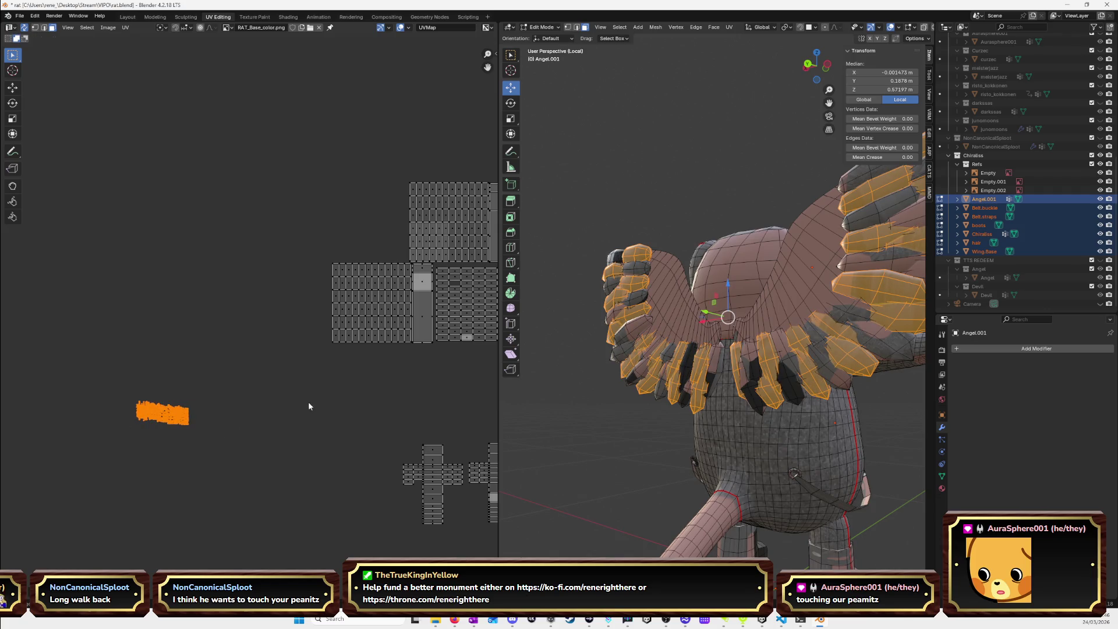
middle_click_drag(369, 402, 243, 394)
Move the feather block onto the texture, up near its top edge.
key("g")
key("x")
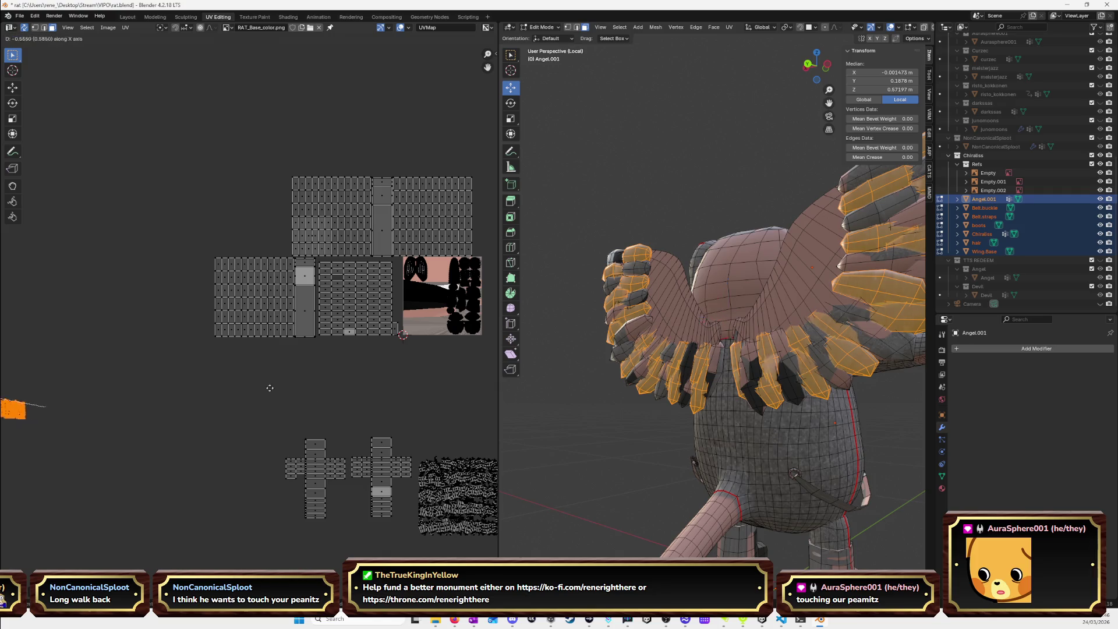
left_click(325, 383)
key("g")
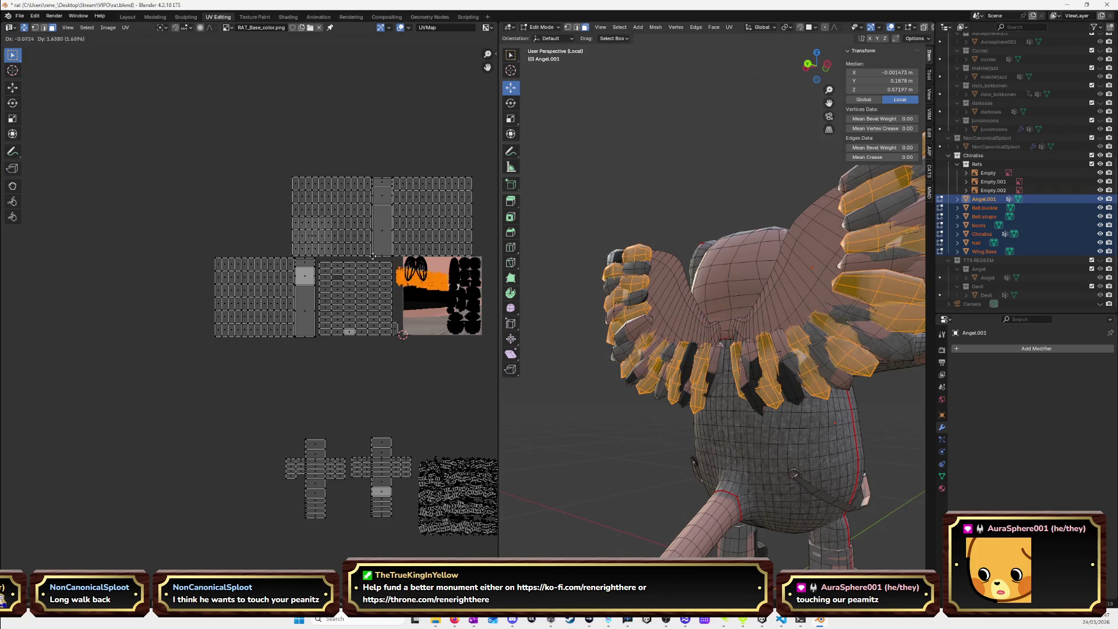
left_click(321, 275)
key("KP_Decimal")
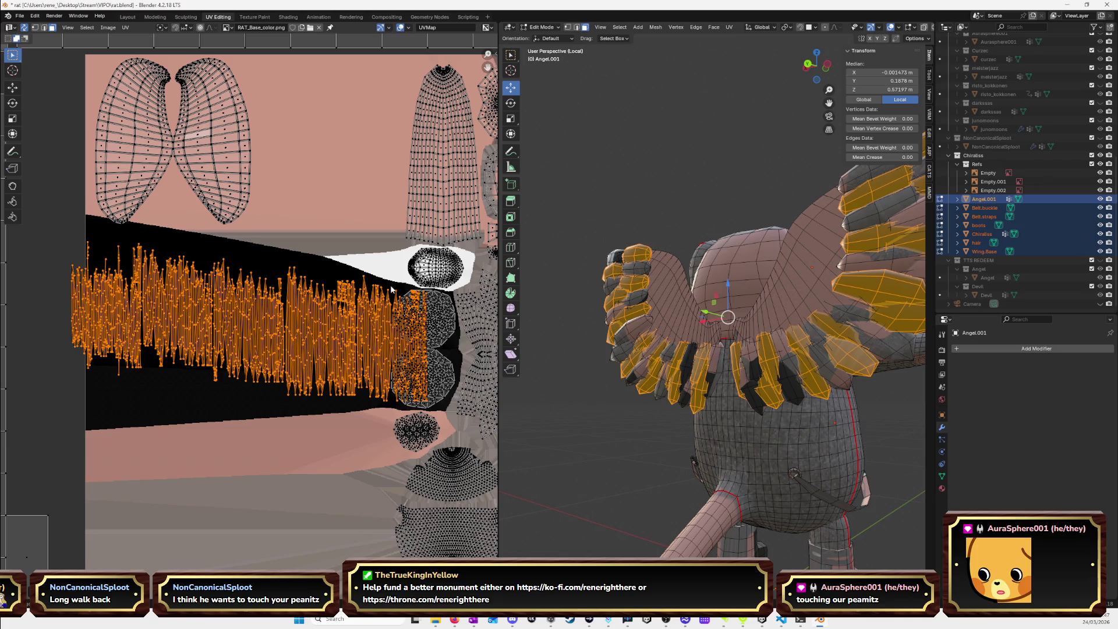
middle_click_drag(426, 322, 411, 386)
key("g")
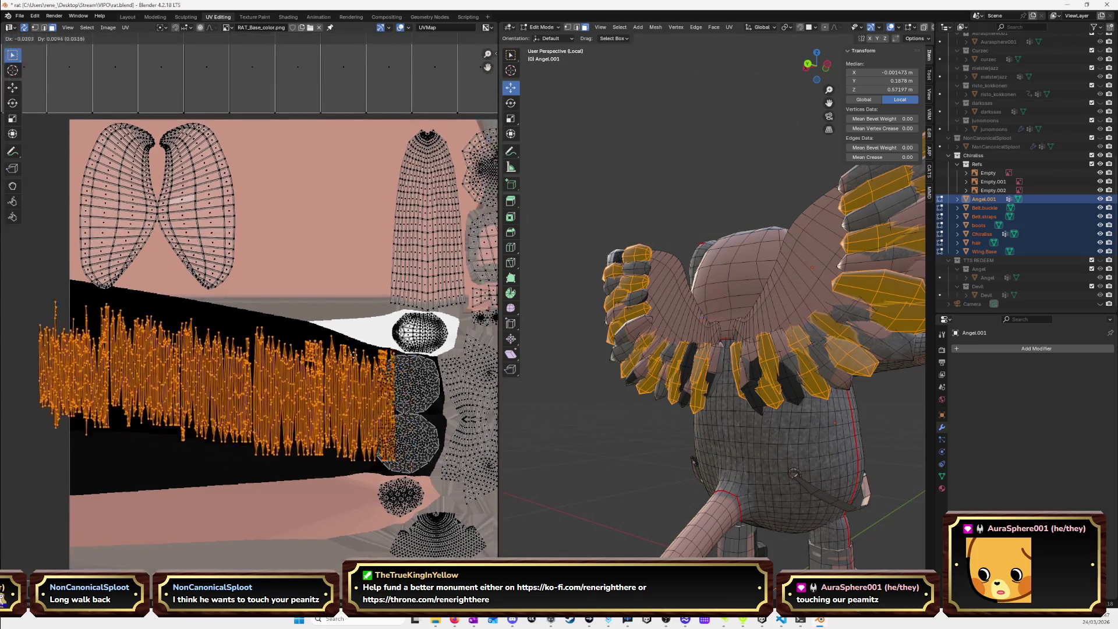
left_click(354, 169)
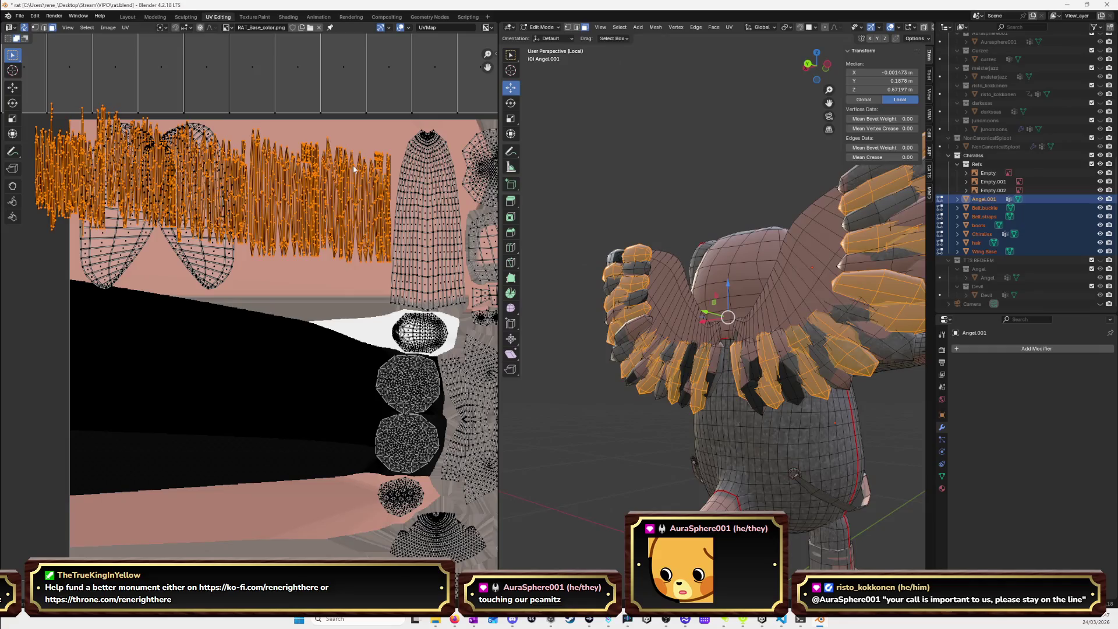
Shorten the block along Y, narrow it along X, and drop it into the gap.
key("s")
key("y")
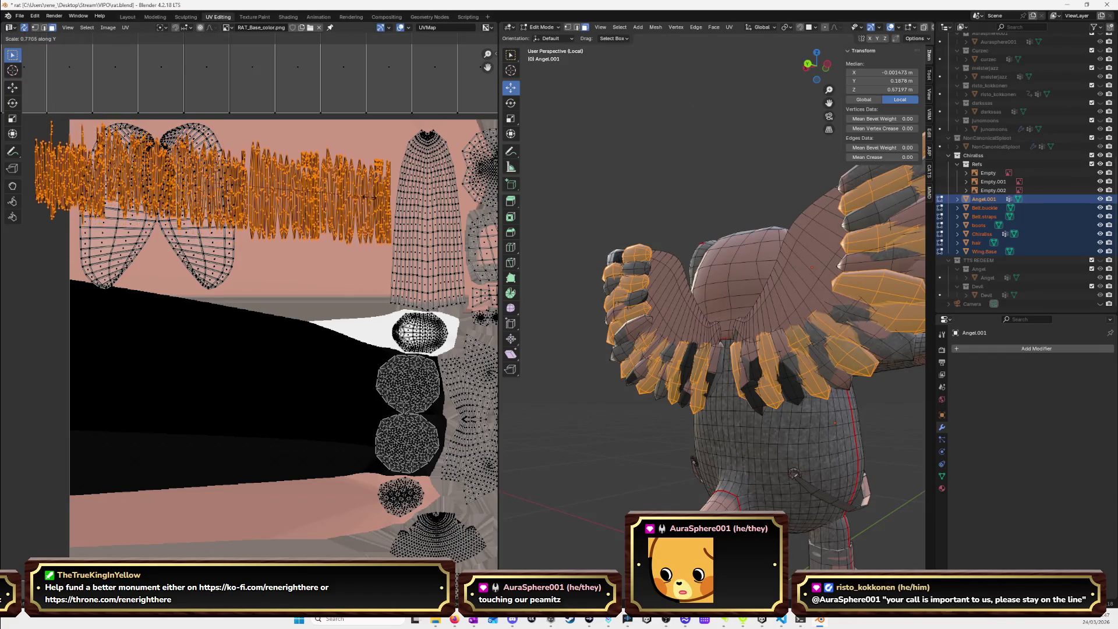
left_click(362, 195)
key("s")
key("x")
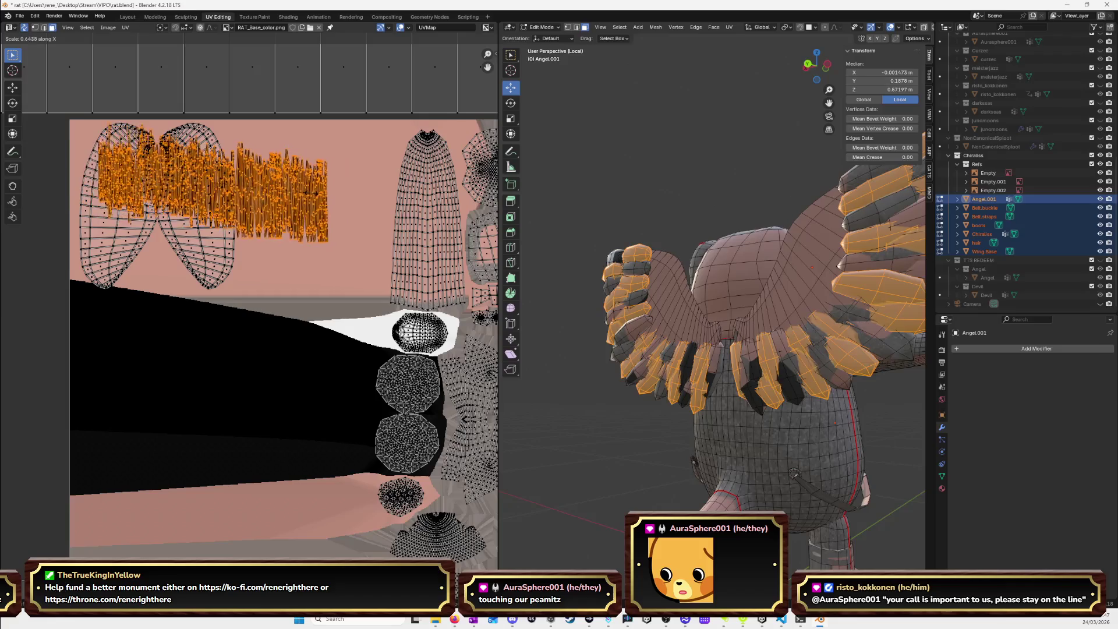
left_click(298, 197)
key("g")
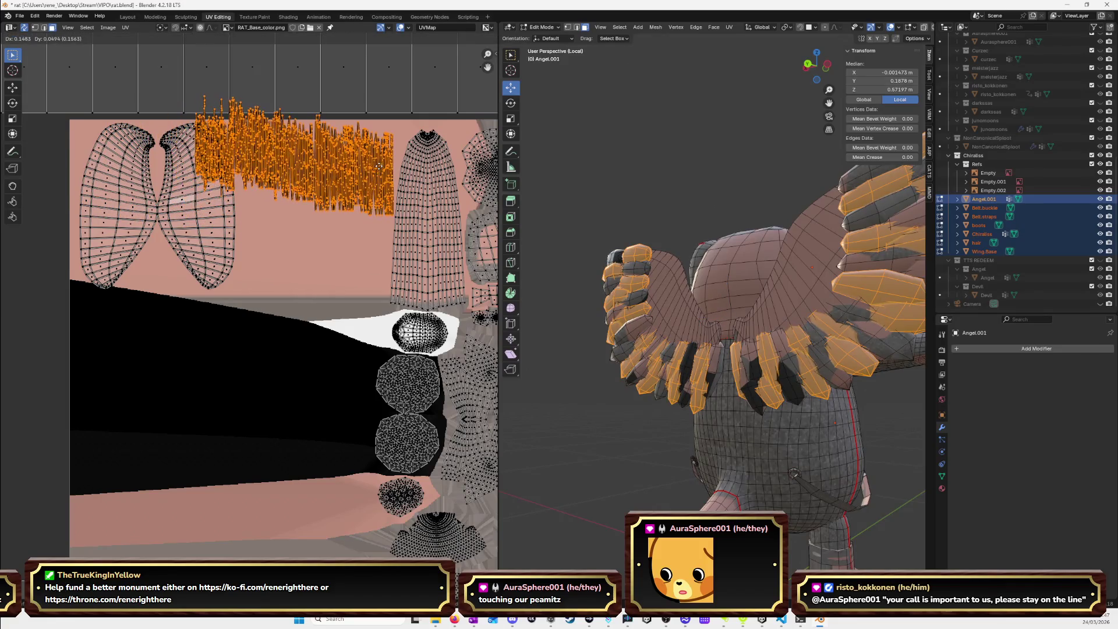
left_click(389, 177)
key("s")
key("x")
left_click(367, 183)
Fine-tune the block's position with a slight uniform shrink, then deselect it.
key("g")
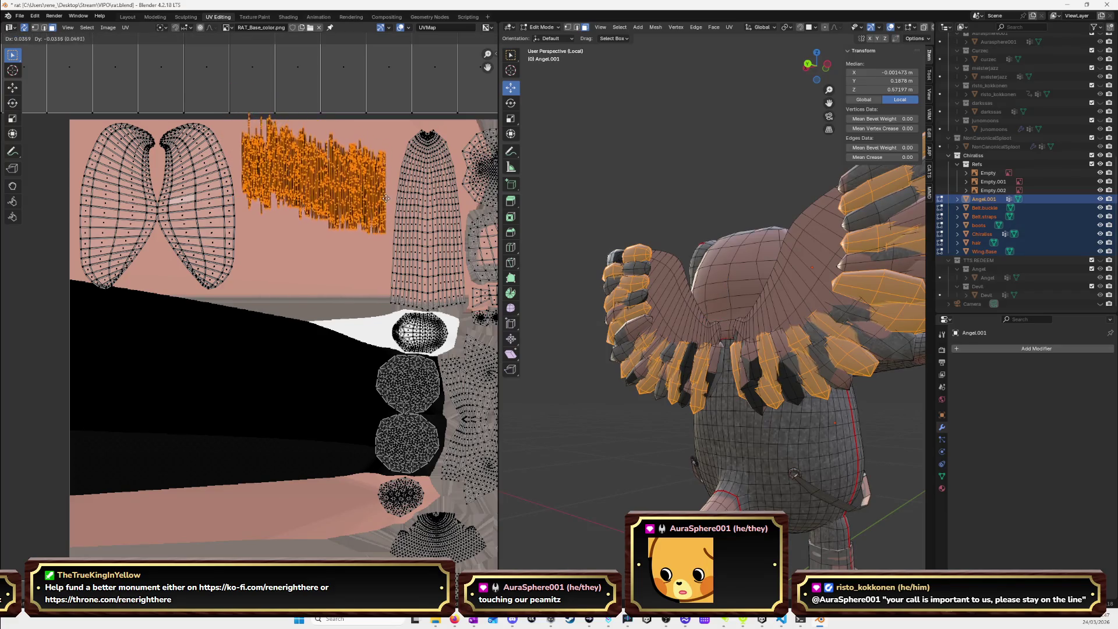
left_click(385, 207)
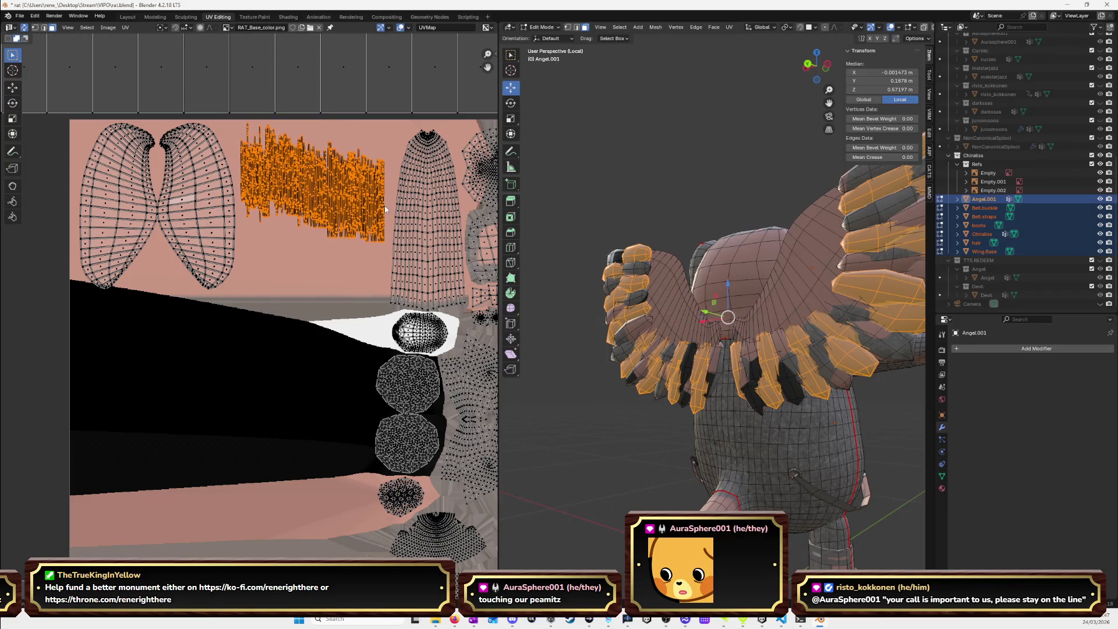
key("s")
left_click(383, 205)
key("s")
left_click(367, 201)
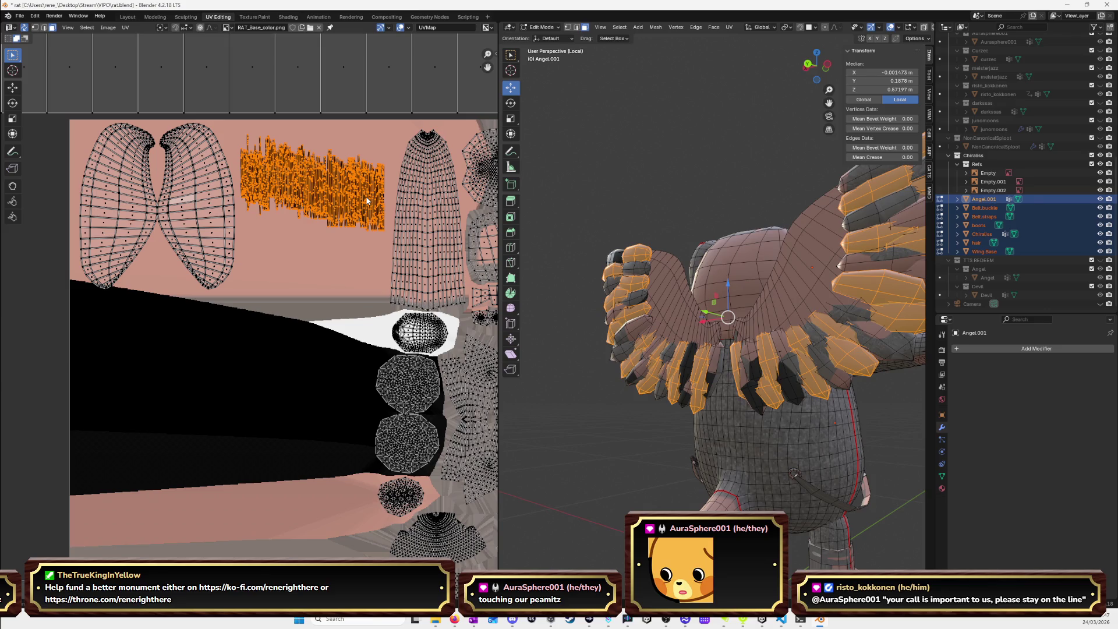
key("g")
left_click(367, 191)
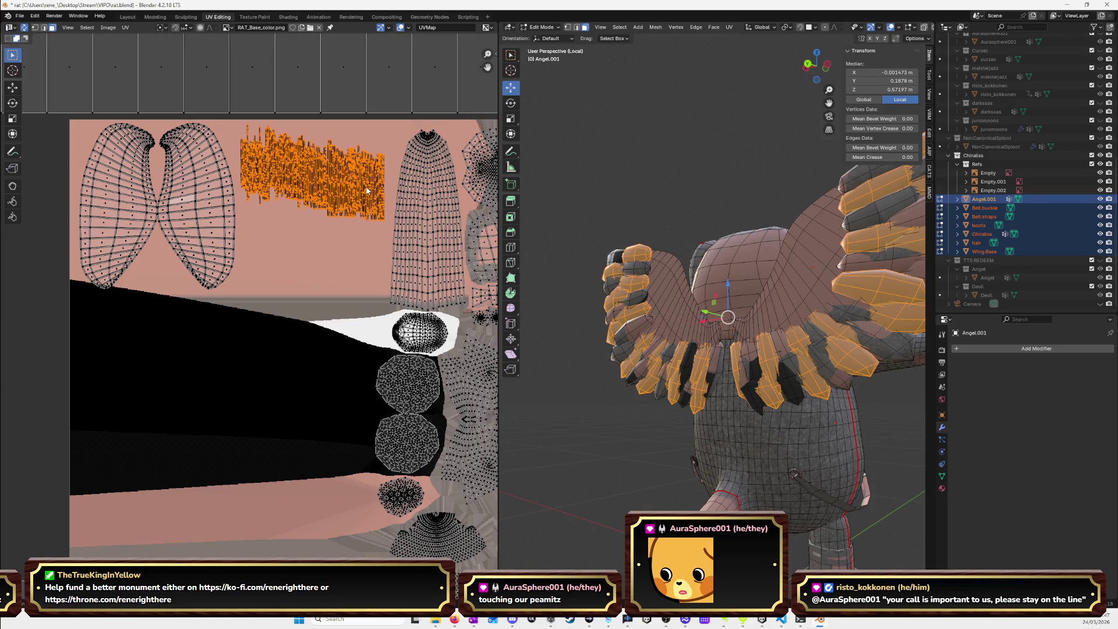
left_click(340, 246)
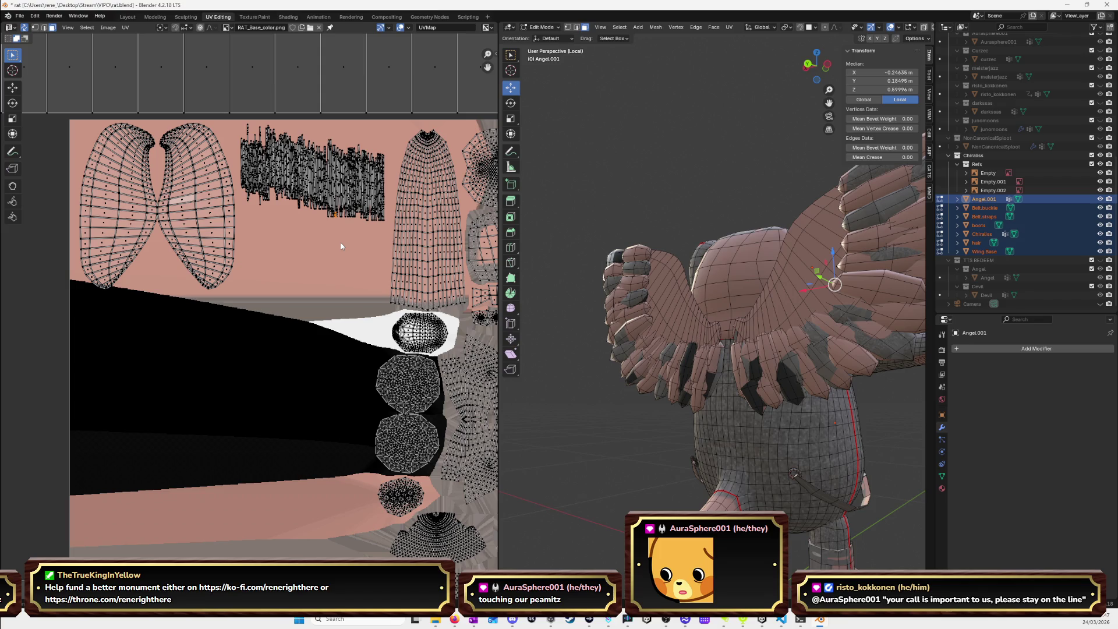
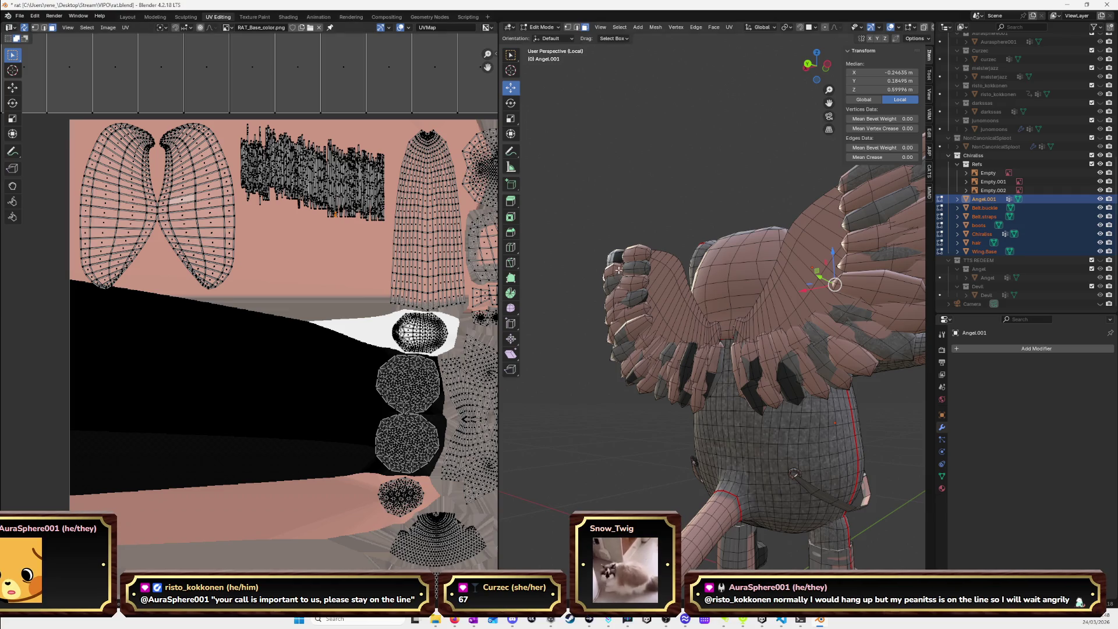
Zoom out to the lower cross-shaped islands, box-select the dense feather block and grab it with G.
scroll(343, 331, "down", 5)
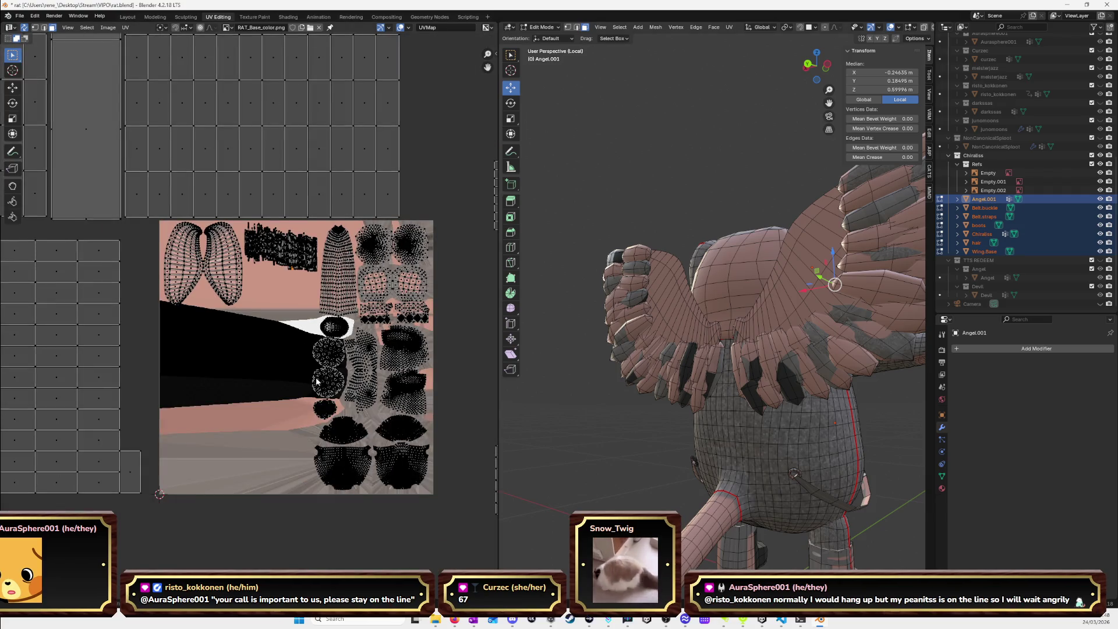
middle_click_drag(286, 407, 301, 250)
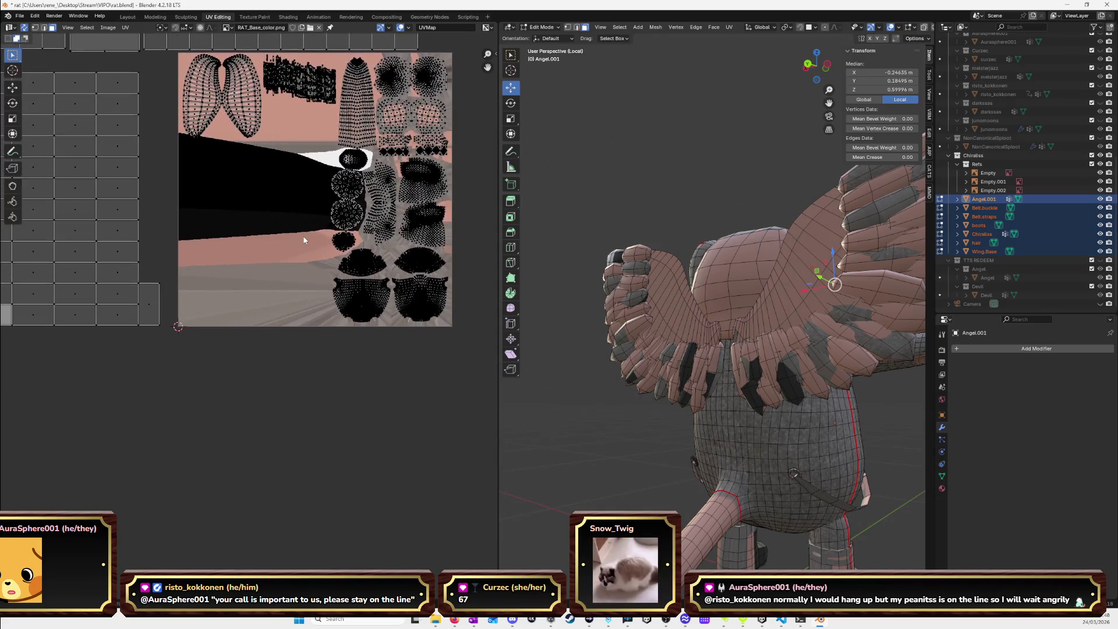
scroll(301, 251, "down", 3)
middle_click_drag(282, 396, 280, 142)
middle_click_drag(247, 273, 268, 227)
mouse_move(430, 412)
left_mouse_down()
mouse_move(316, 280)
mouse_move(294, 270)
left_mouse_up()
left_click_drag(411, 397, 260, 237)
middle_click_drag(320, 298, 384, 400)
mouse_move(345, 315)
middle_mouse_down()
mouse_move(349, 361)
mouse_move(354, 339)
mouse_move(322, 269)
middle_mouse_up()
left_click(355, 364)
mouse_move(428, 475)
left_mouse_down()
mouse_move(305, 320)
mouse_move(278, 309)
left_mouse_up()
key("g")
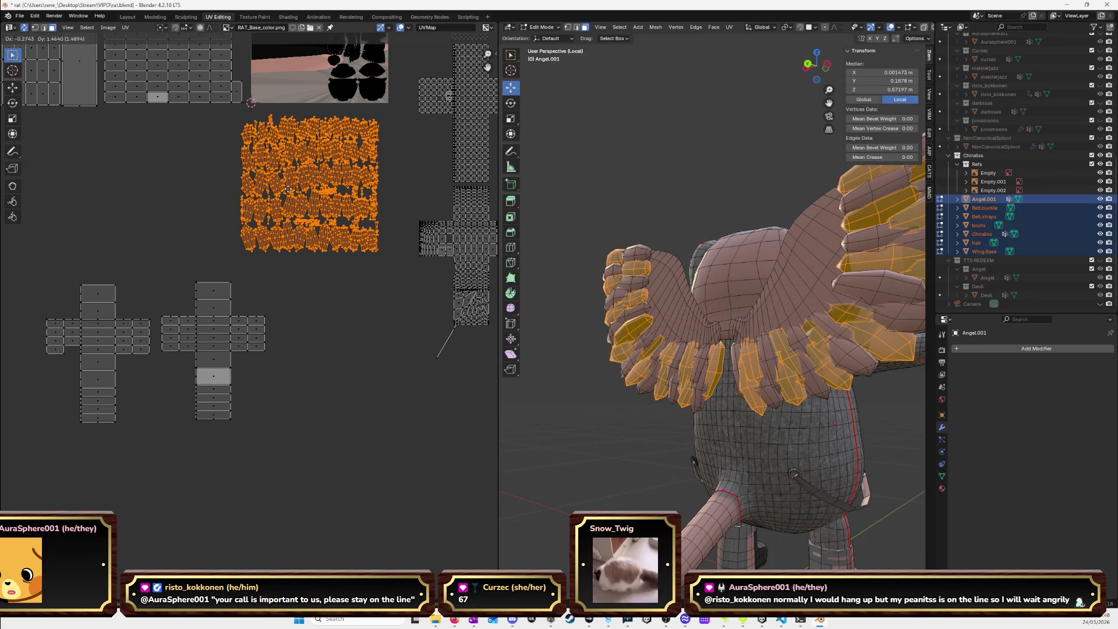
Drop the feather block below the texture image, zoom in, and box-select its middle row.
left_click(288, 189)
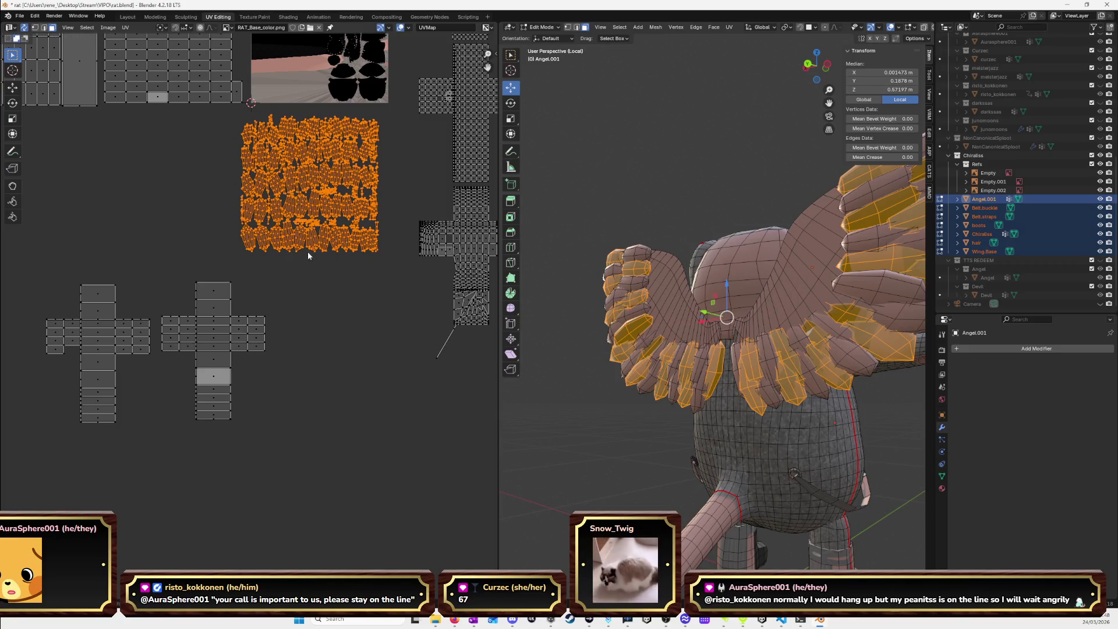
scroll(307, 253, "up", 5)
middle_click_drag(334, 300, 331, 348)
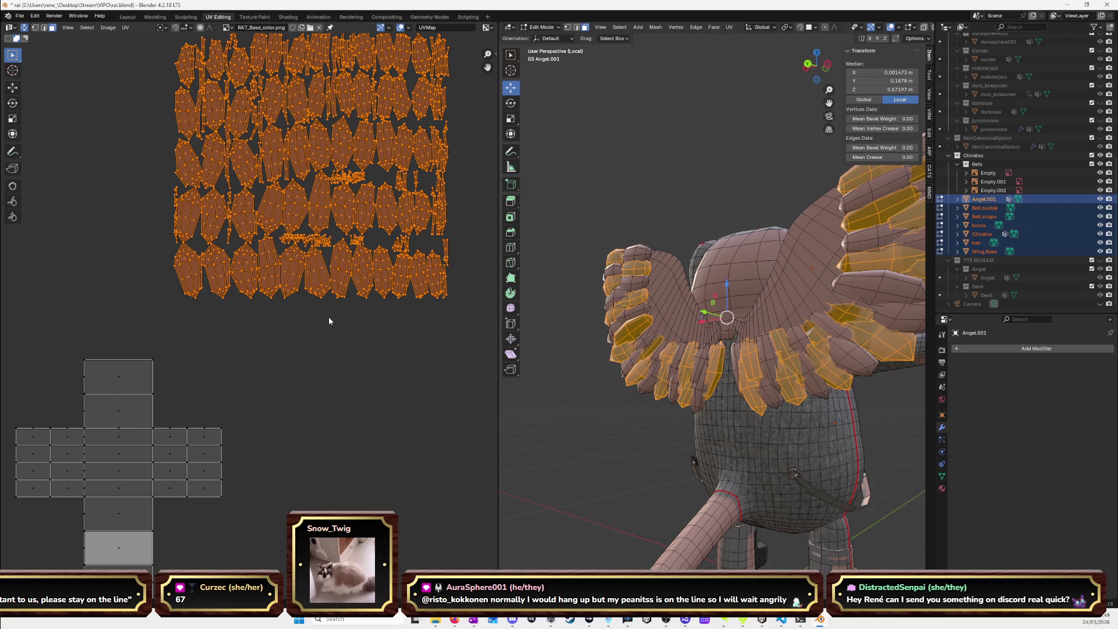
left_click(327, 316)
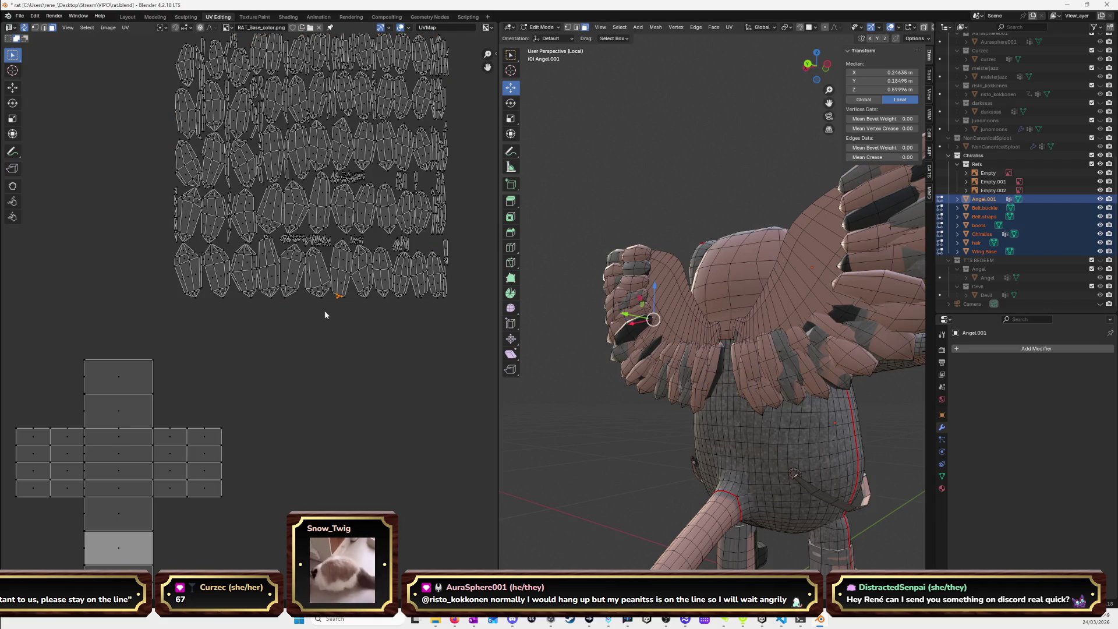
middle_click_drag(340, 307, 334, 321)
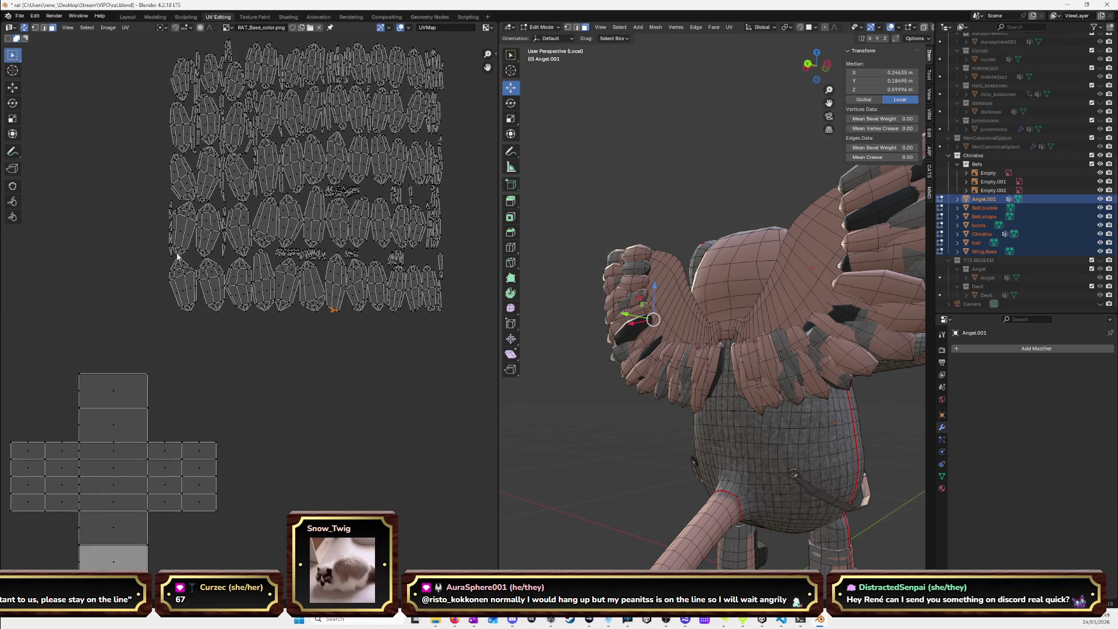
mouse_move(150, 213)
left_mouse_down()
mouse_move(458, 230)
mouse_move(464, 242)
left_mouse_up()
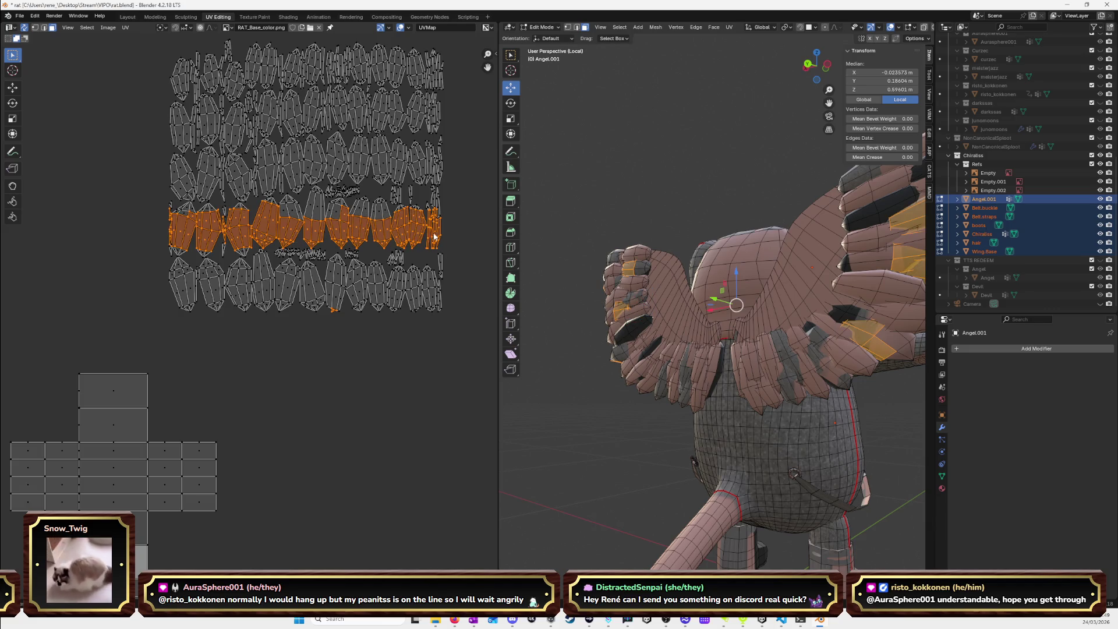
Shift-click the upper strand islands and left-hand islands into the middle-row selection.
left_click(434, 201, "shift")
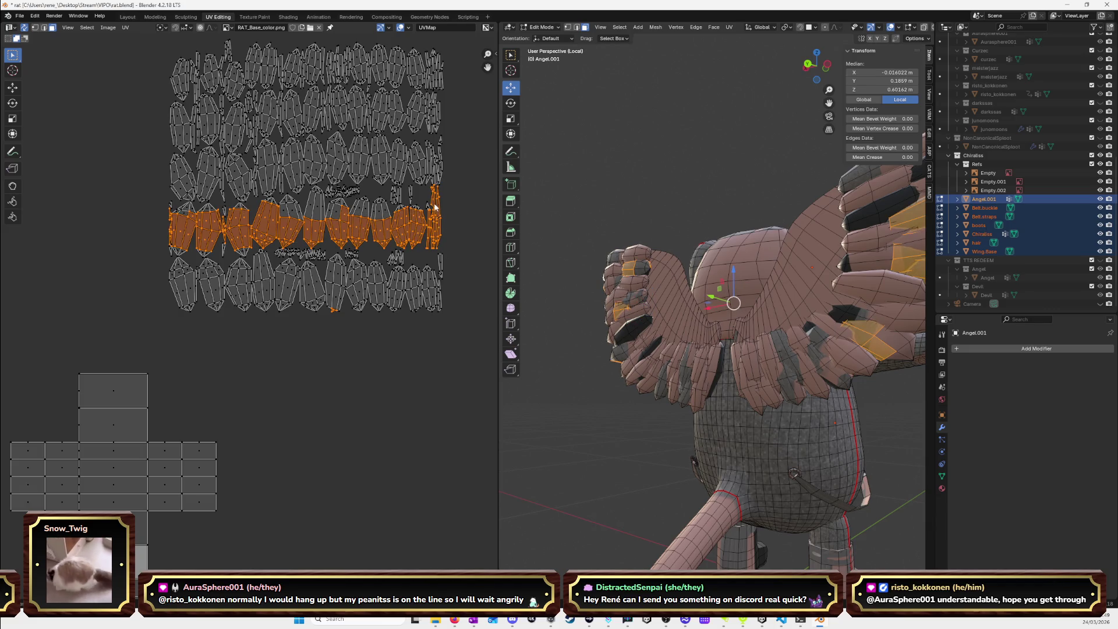
left_click(406, 193, "shift")
left_click(396, 201, "shift")
left_click(382, 207, "shift")
left_click(360, 207, "shift")
left_click(335, 207, "shift")
left_click(315, 204, "shift")
left_click(289, 206, "shift")
left_click(239, 220, "shift")
left_click(208, 208, "shift")
left_click(184, 207, "shift")
left_click(170, 206, "shift")
left_click(170, 251, "shift")
left_click(226, 215, "shift")
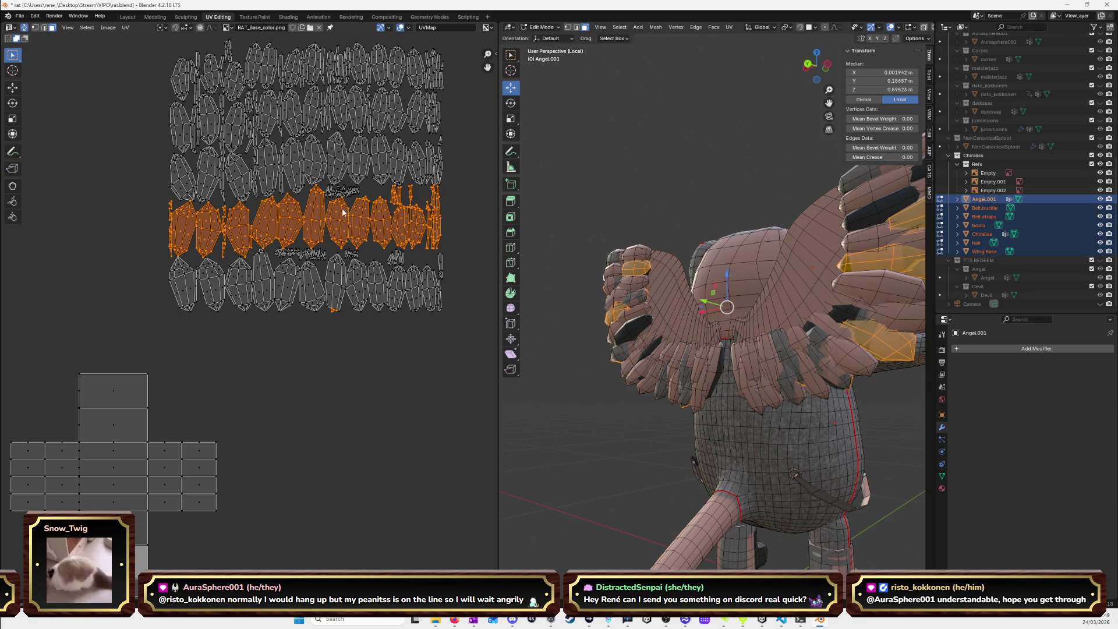
Clear the selection, re-box-select the middle row, and add its top islands and left-end slivers.
left_click(379, 347)
left_click_drag(143, 214, 441, 229)
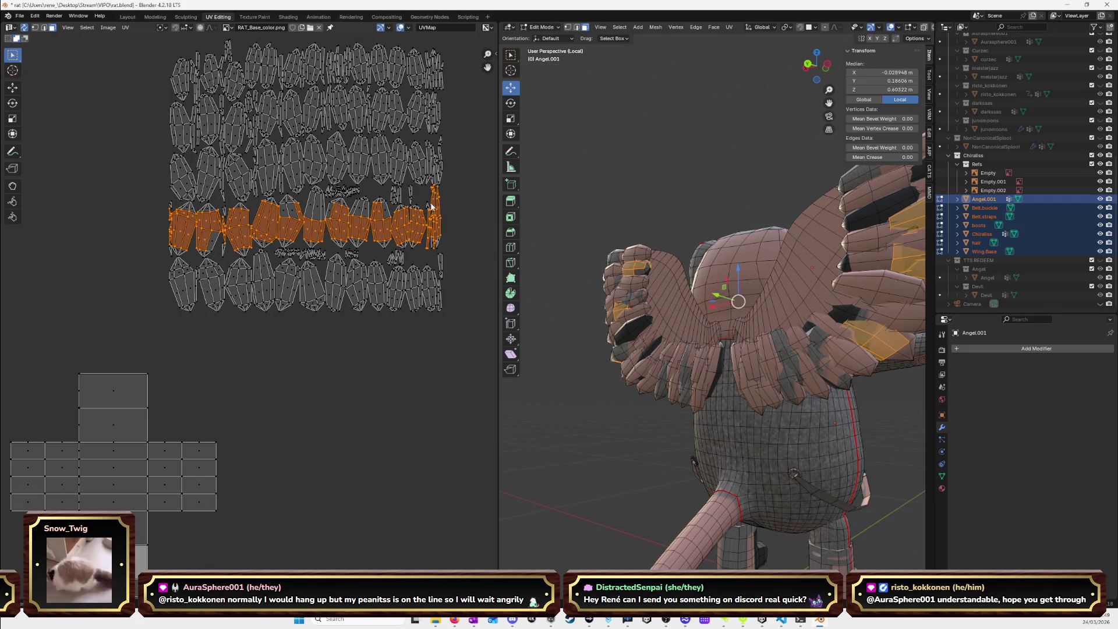
left_click(419, 240, "shift")
left_click(400, 198, "shift")
left_click(383, 207, "shift")
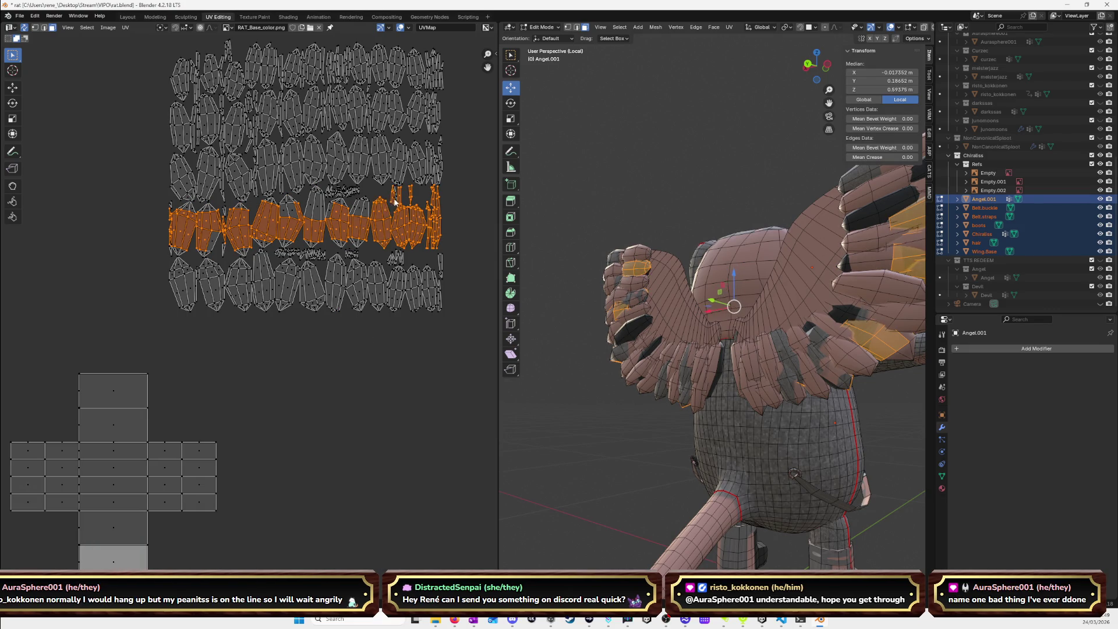
left_click(361, 209, "shift")
left_click(329, 210, "shift")
left_click(315, 205, "shift")
left_click(288, 207, "shift")
left_click(270, 201, "shift")
left_click(243, 253, "shift")
left_click(223, 249, "shift")
left_click(226, 215, "shift")
left_click(190, 211, "shift")
left_click(172, 206, "shift")
Zoom in and add the remaining tiny thin slivers to the row selection.
scroll(349, 187, "up", 3)
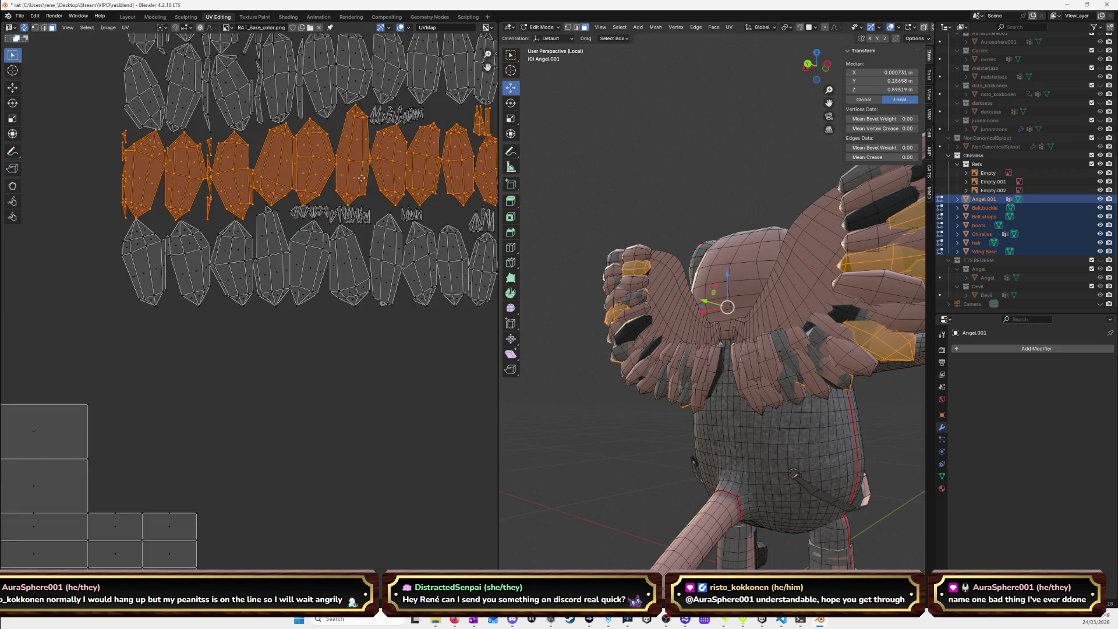
left_click(323, 185, "shift")
left_click(335, 181, "shift")
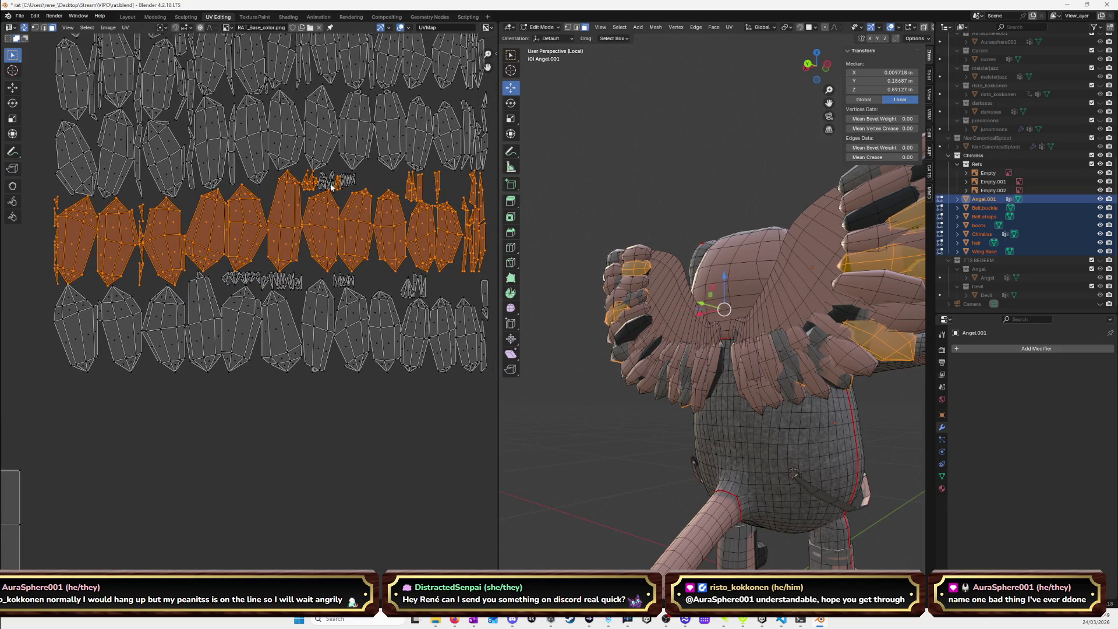
left_click(323, 183, "shift")
left_click(327, 184, "shift")
left_click(328, 185, "shift")
left_click(338, 180, "shift")
left_click(348, 184, "shift")
left_click(351, 181, "shift")
left_click(357, 183, "shift")
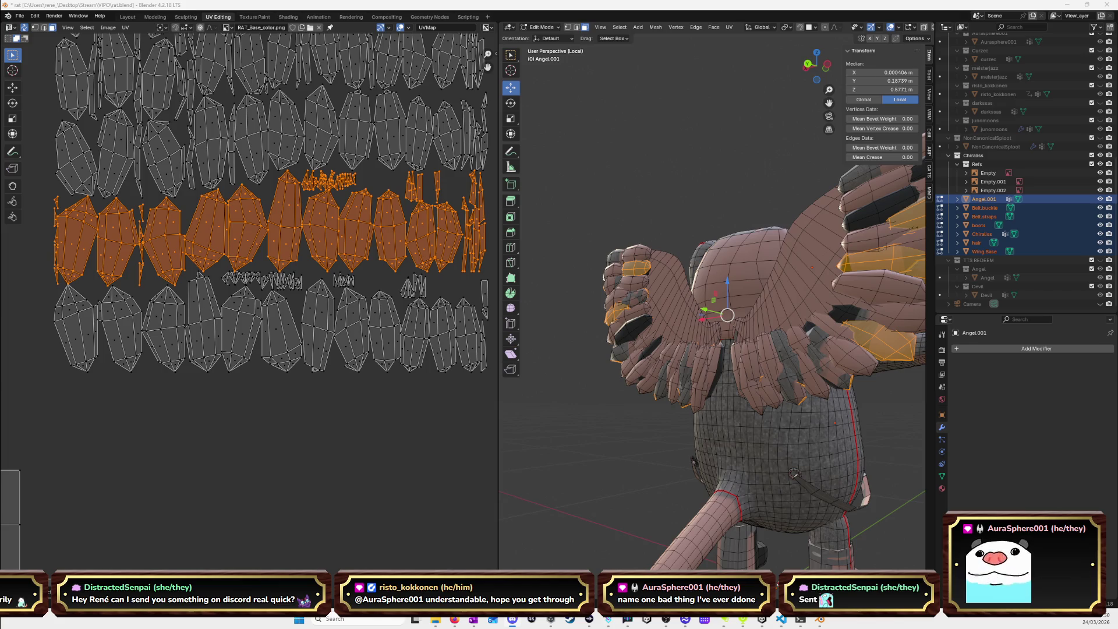
Drag the Firefox window showing the shared elephant drawing over Blender.
left_click_drag(6, 4, 881, 4)
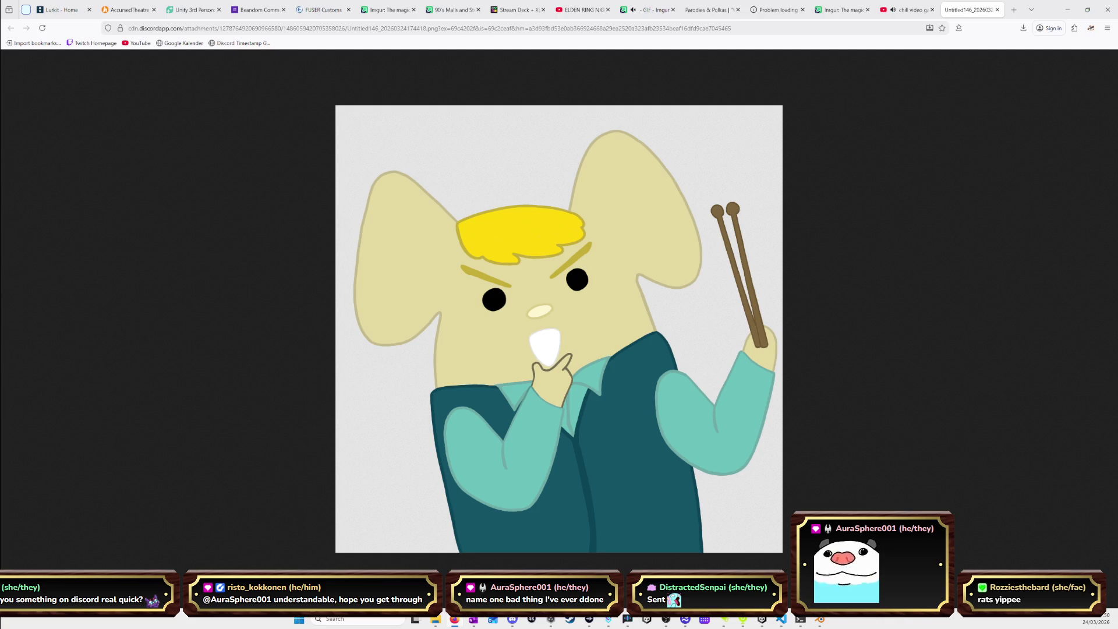
Save the elephant drawing as a PNG one folder up, then minimize Firefox.
right_click(606, 332)
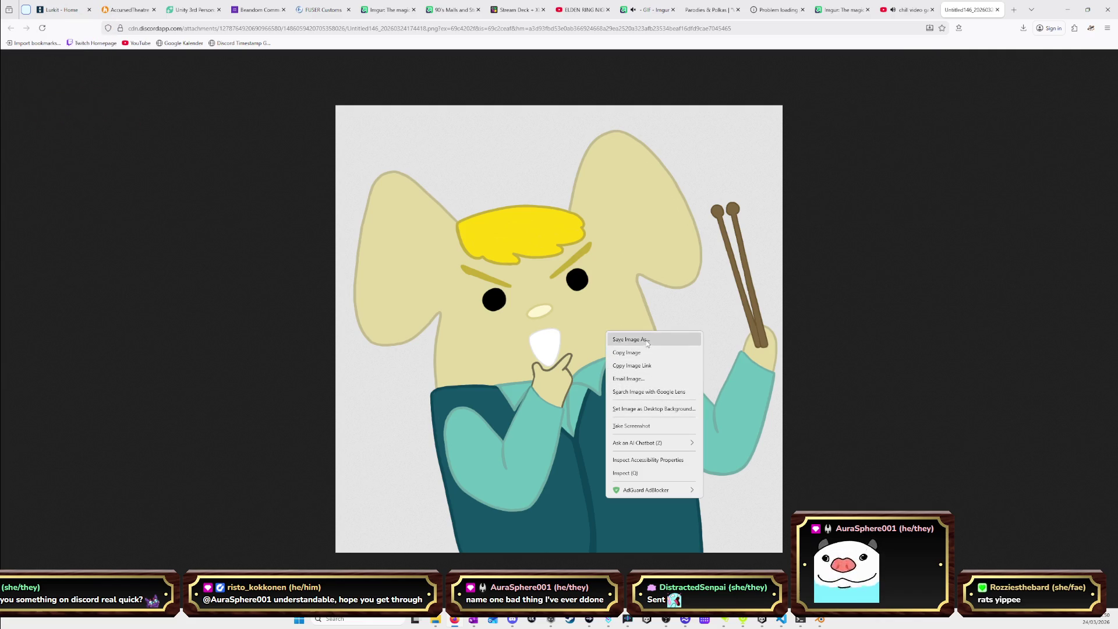
left_click(638, 339)
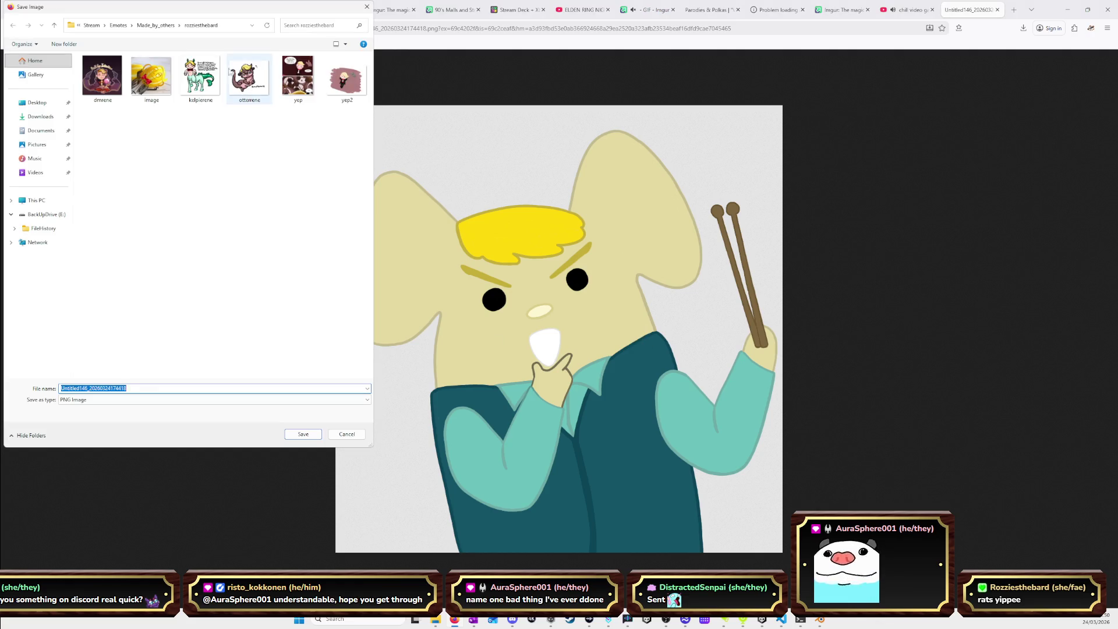
left_click(53, 26)
scroll(139, 222, "down", 1)
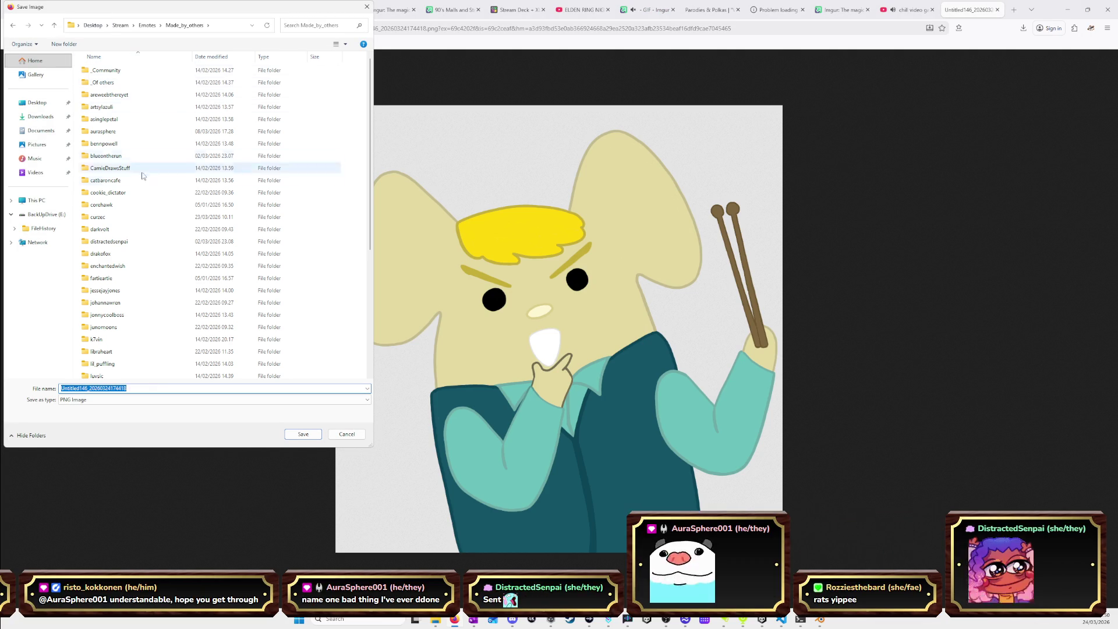
key("End")
left_click(309, 433)
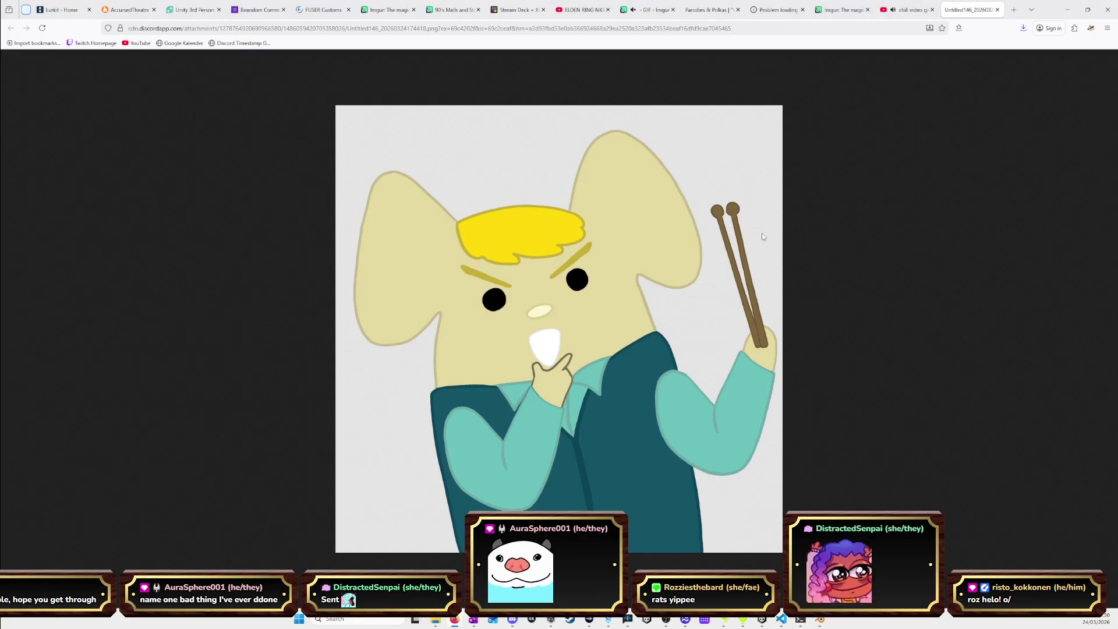
left_click(1069, 10)
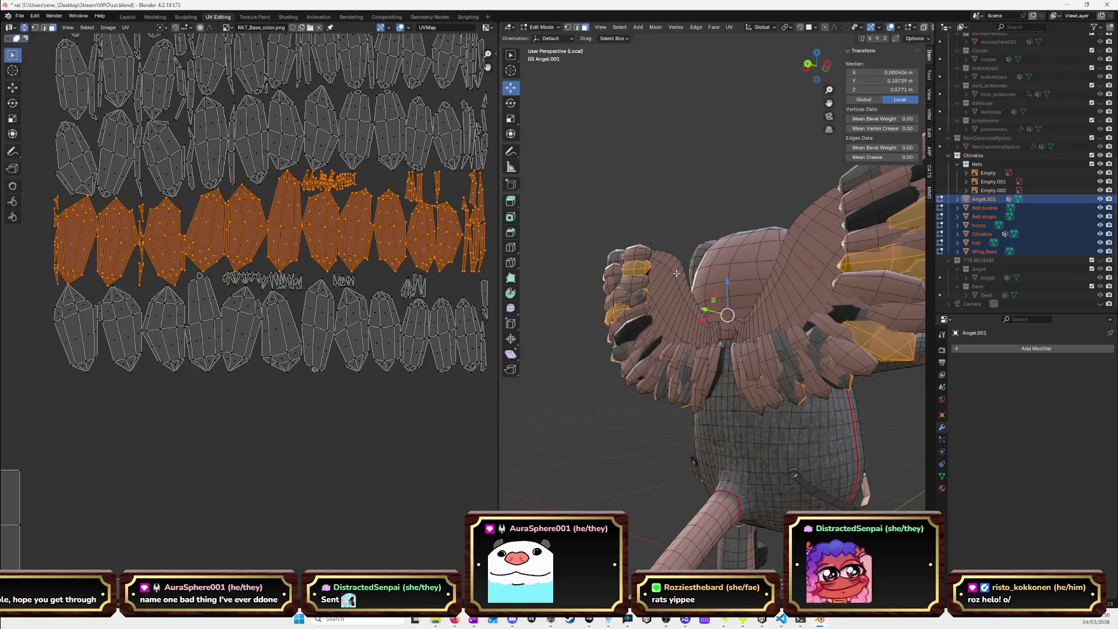
Move the selected island row below the feather block, then slide it left along X.
scroll(447, 272, "down", 4)
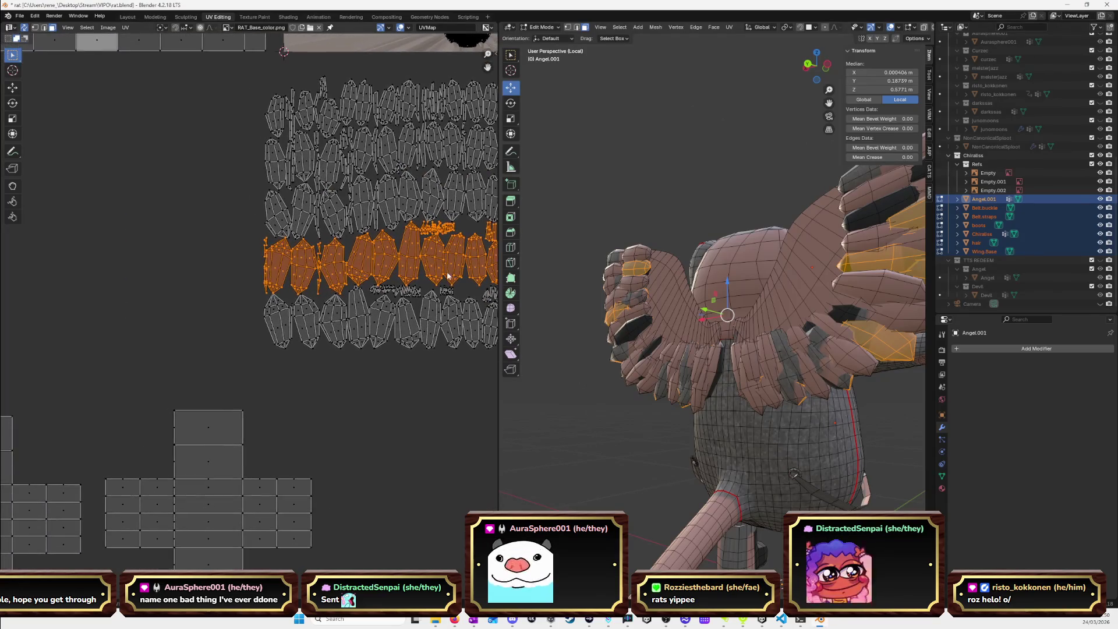
key("g")
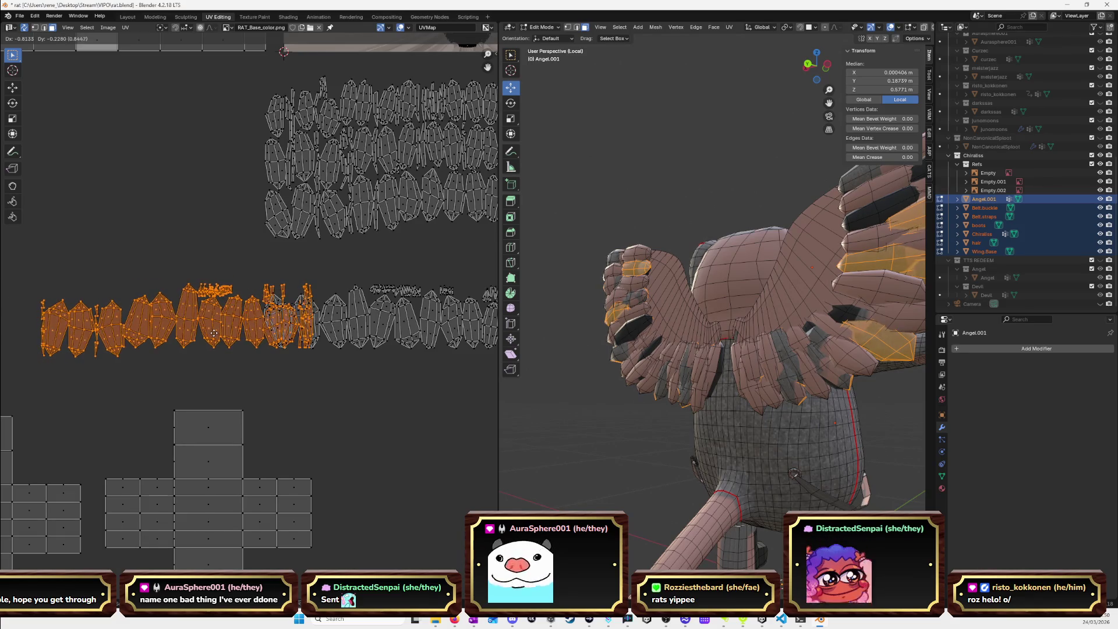
left_click(216, 341)
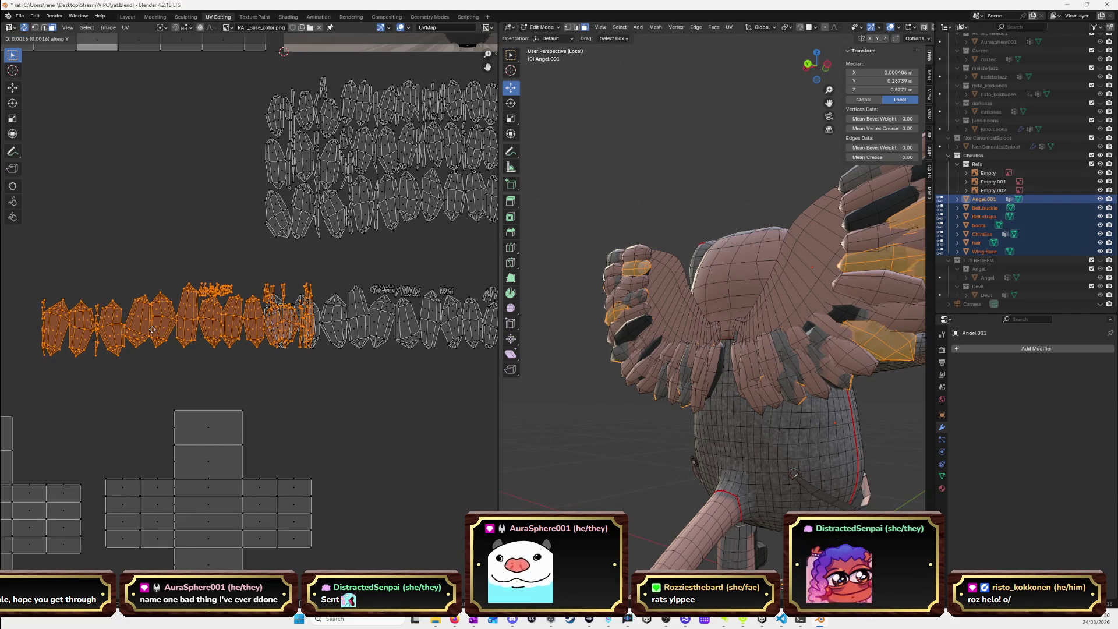
key("g")
key("x")
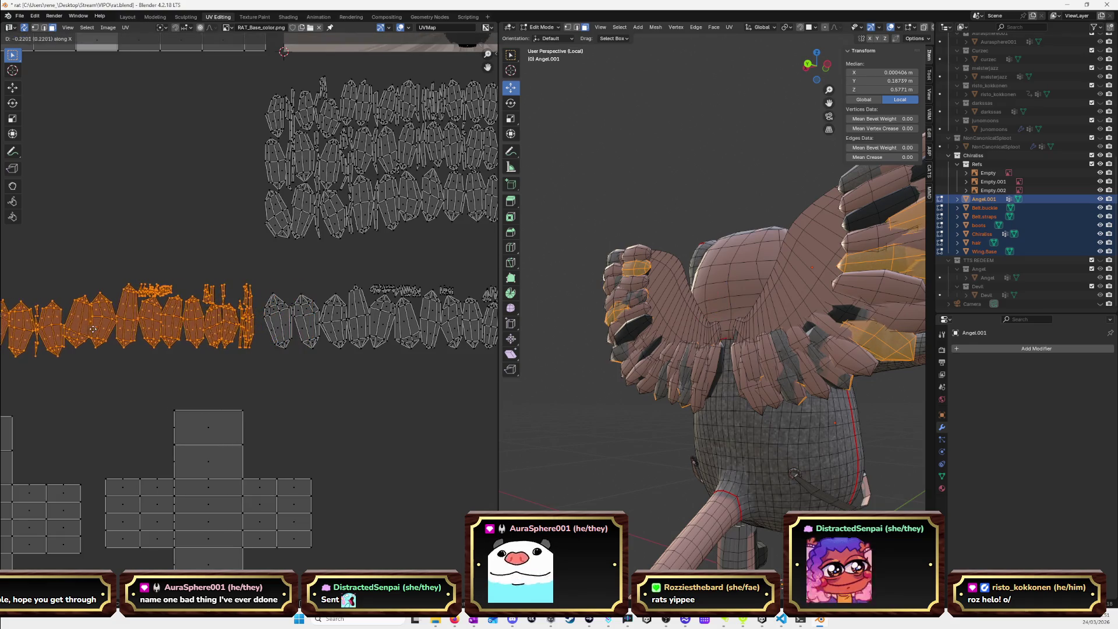
left_click(101, 329)
scroll(302, 288, "down", 3)
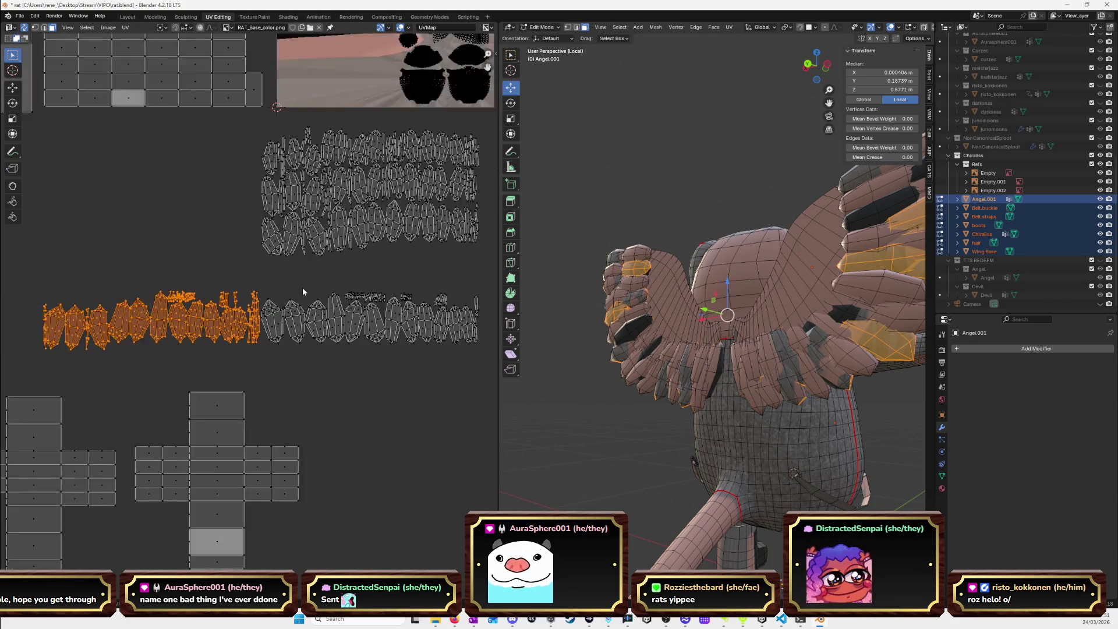
scroll(354, 298, "up", 2)
Box-select the bottom row of the upper island block.
middle_click_drag(396, 260, 390, 284)
mouse_move(426, 291)
left_mouse_down()
mouse_move(165, 266)
mouse_move(163, 252)
left_mouse_up()
middle_click_drag(401, 263, 351, 296)
scroll(351, 296, "up", 4)
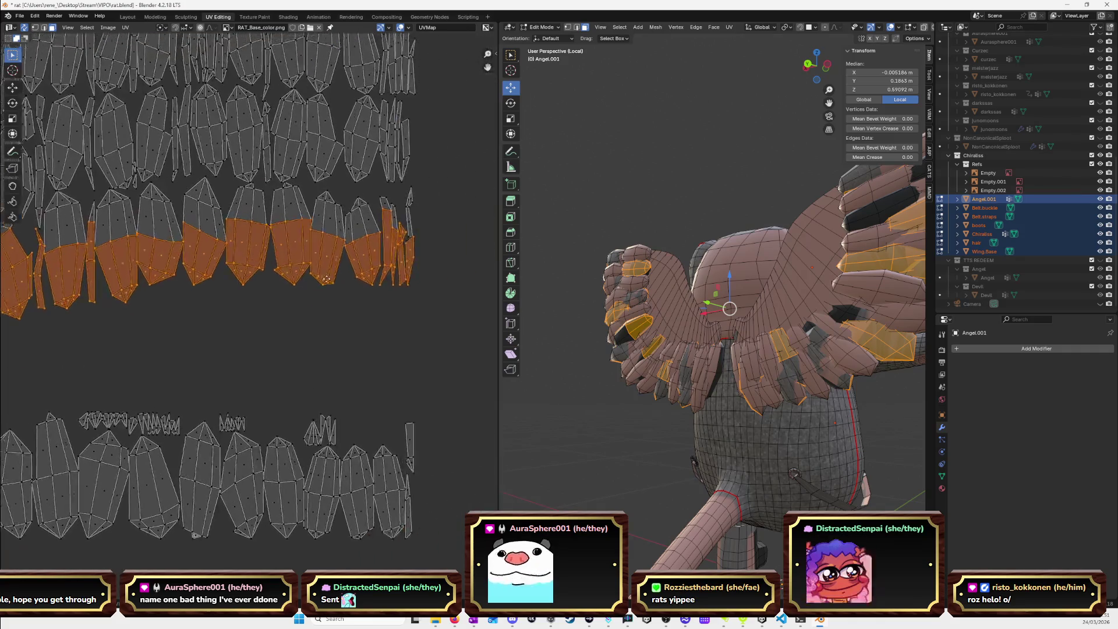
Shift-click the thin right-end islands and the upper islands across the row into the selection.
left_click(353, 233, "shift")
left_click(304, 239, "shift")
left_click(269, 240, "shift")
left_click(233, 240, "shift")
left_click(192, 237, "shift")
left_click(148, 240, "shift")
left_click(107, 248, "shift")
left_click(71, 267, "shift")
middle_click_drag(71, 264, 212, 250)
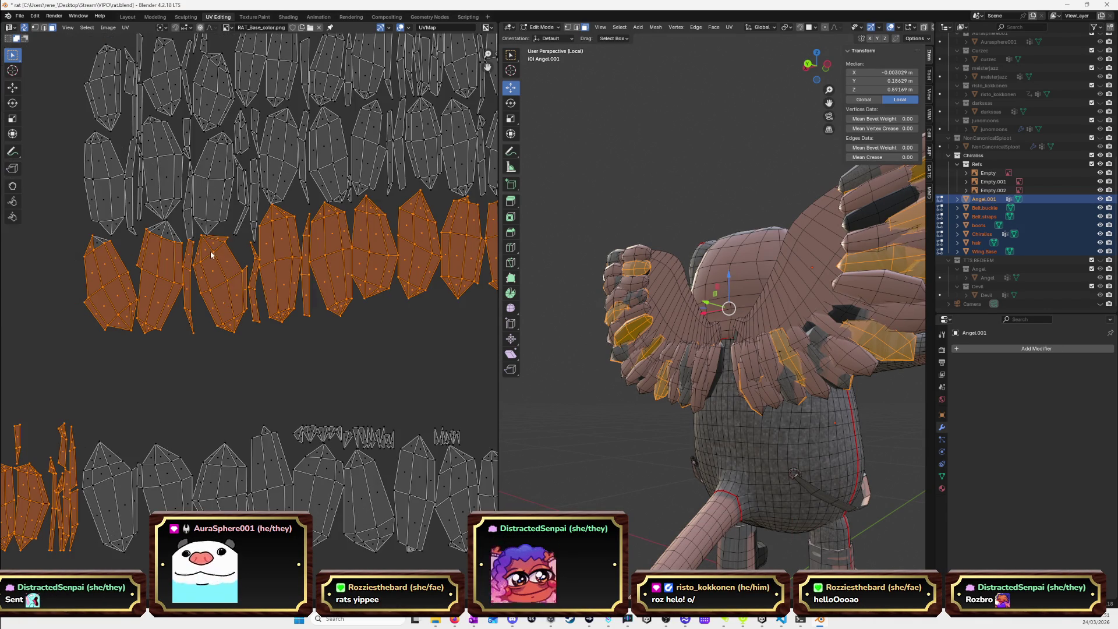
left_click(147, 240, "shift")
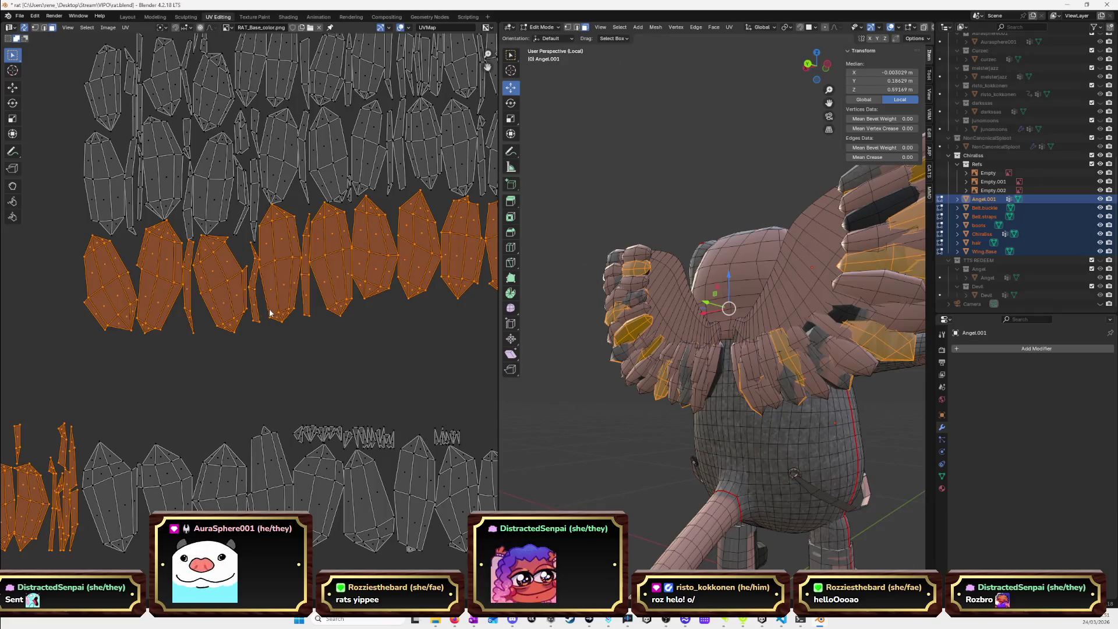
scroll(267, 313, "down", 3)
Pick one feather face and press L repeatedly to add the linked islands along the row.
left_click(244, 344)
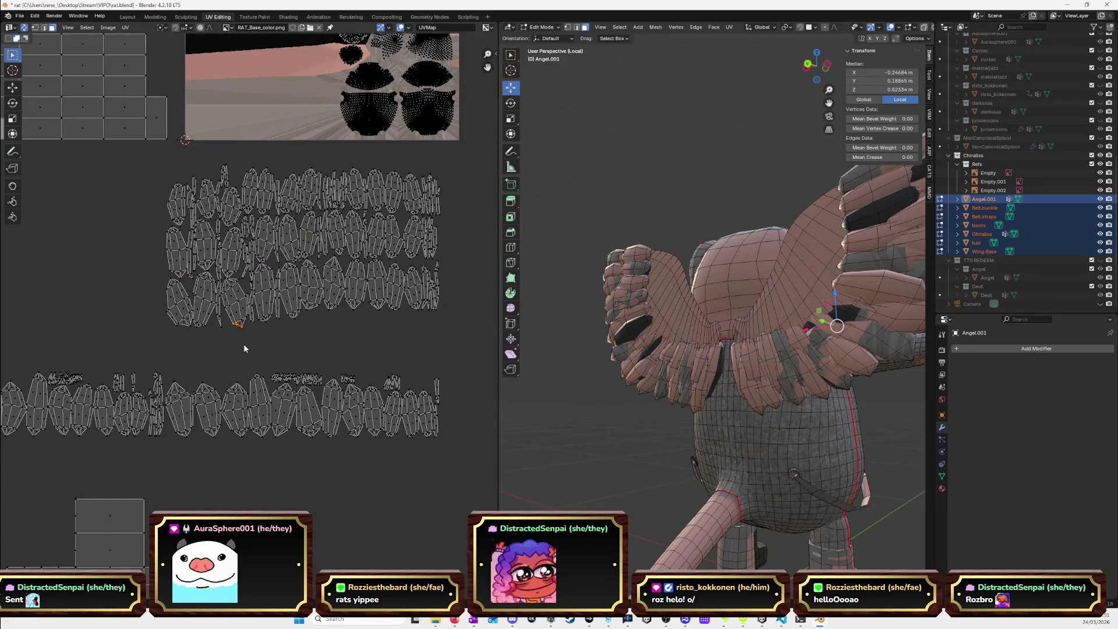
left_click(180, 305)
key("l")
key("l")
key("l")
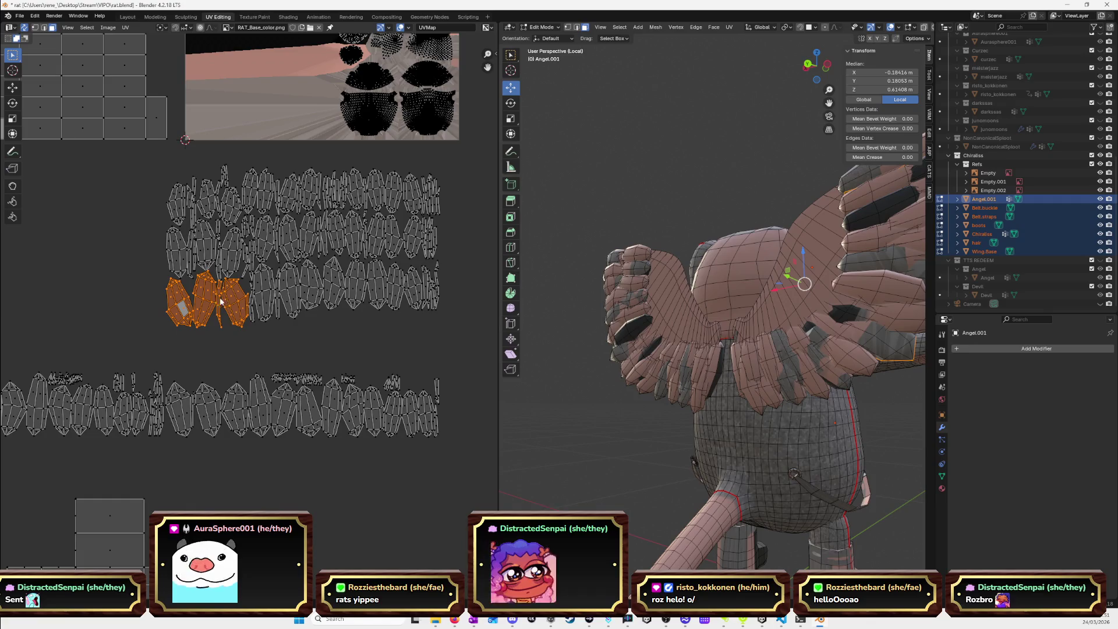
scroll(256, 308, "up", 1)
key("l")
key("l")
key("l")
key("l")
key("l")
key("l")
key("l")
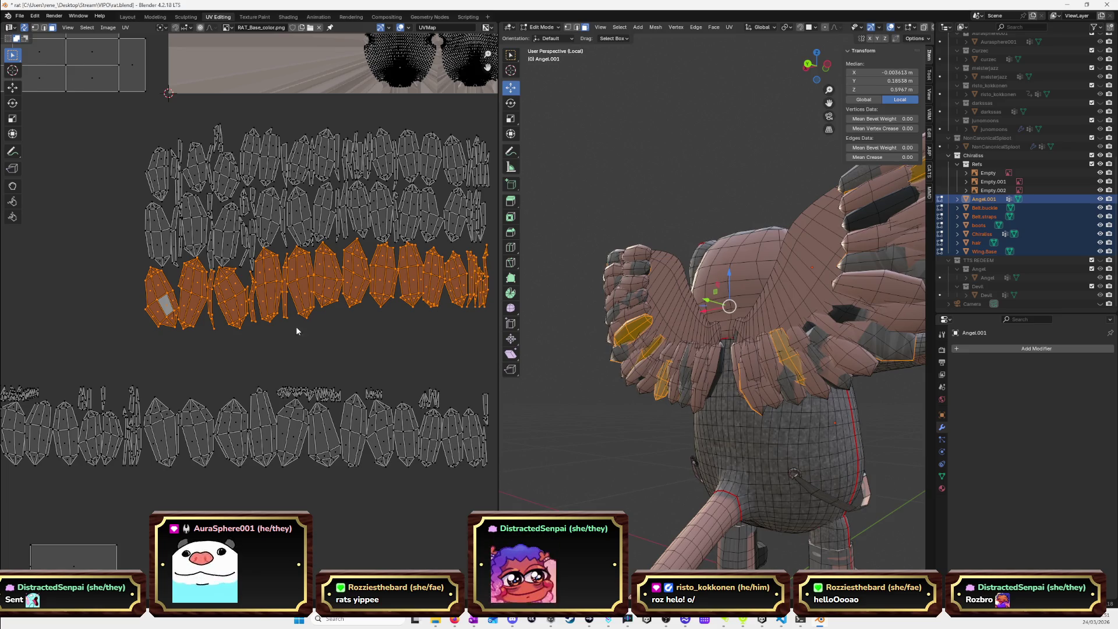
scroll(321, 302, "down", 3)
middle_click_drag(321, 303, 346, 273)
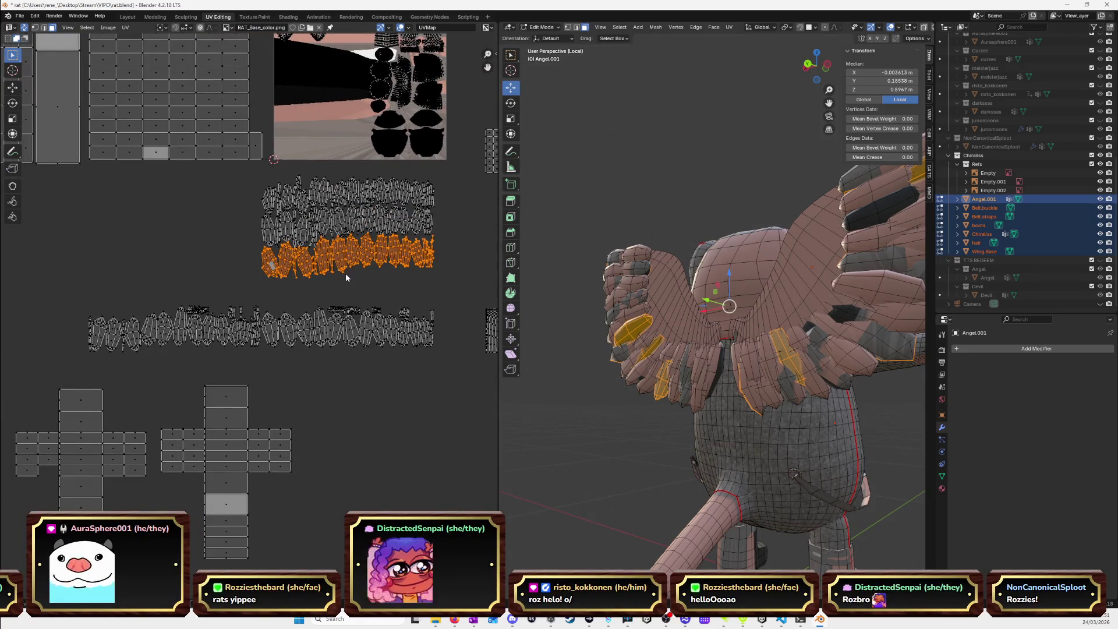
Move the selected islands into the lower strip, then slide them left along X to its end.
key("g")
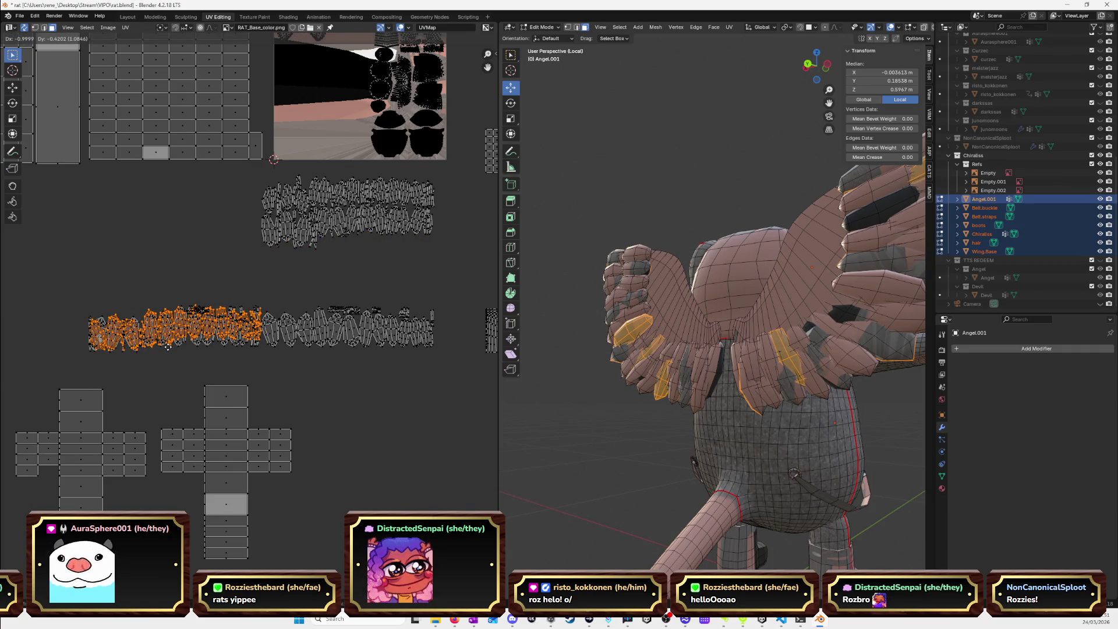
left_click(167, 347)
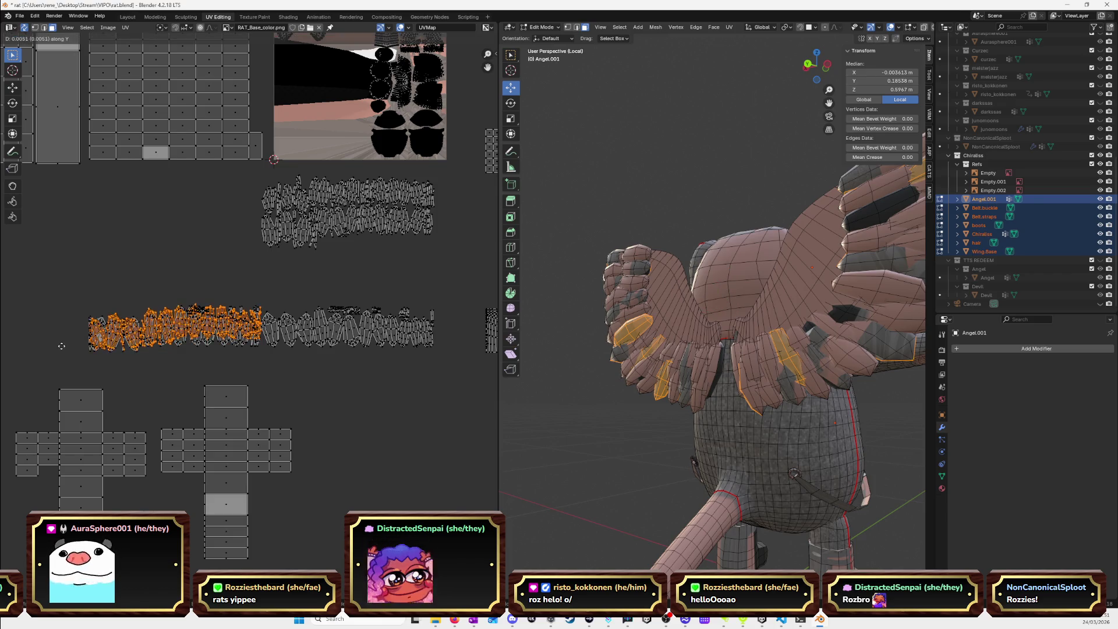
key("g")
key("x")
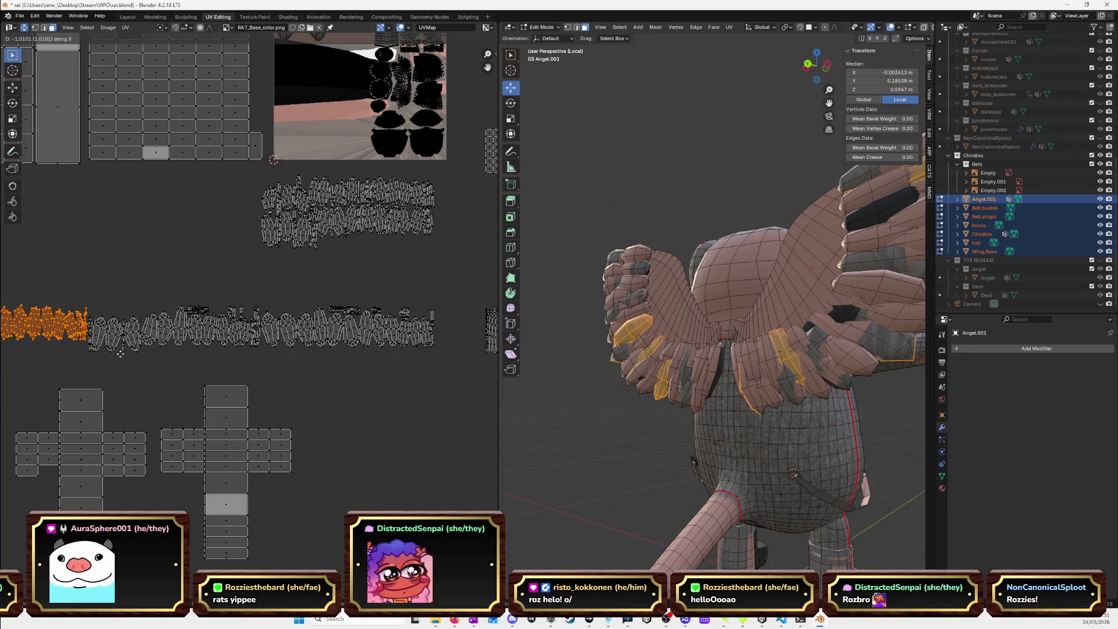
left_click(121, 355)
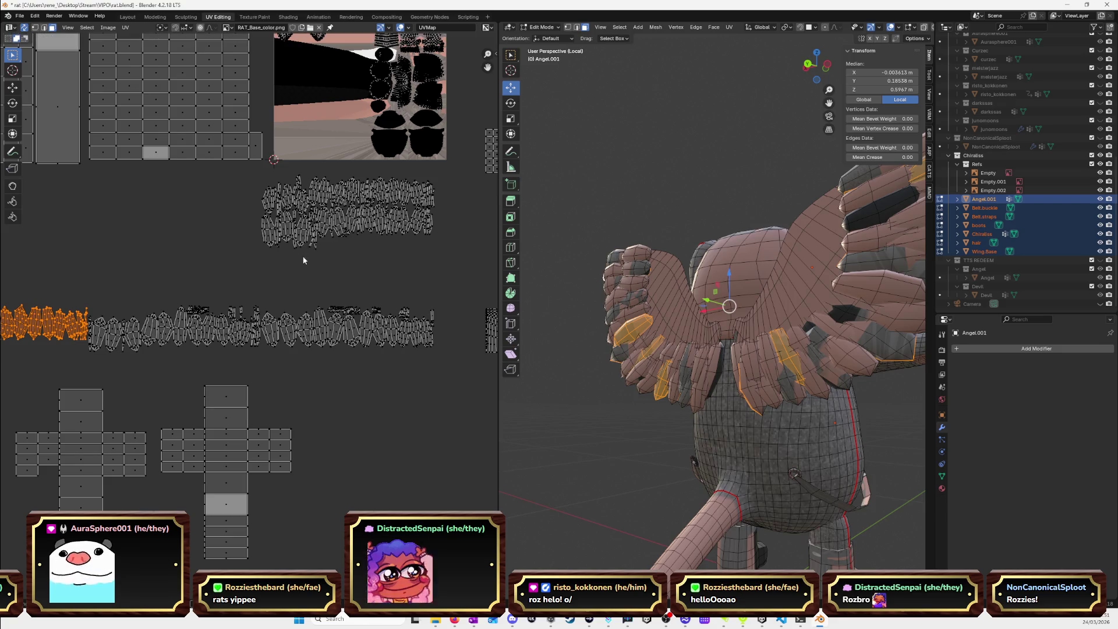
Zoom in and begin a new box selection over the remaining island row.
scroll(443, 235, "up", 2)
mouse_move(450, 274)
left_mouse_down()
mouse_move(146, 231)
mouse_move(190, 281)
mouse_move(209, 261)
left_mouse_up()
left_click(228, 218)
mouse_move(452, 279)
left_mouse_down()
mouse_move(304, 268)
mouse_move(138, 206)
left_mouse_up()
Box-select the lower feather row and shift-click its remaining islands and thin grey strips.
middle_click_drag(303, 214, 233, 221)
scroll(394, 256, "up", 3)
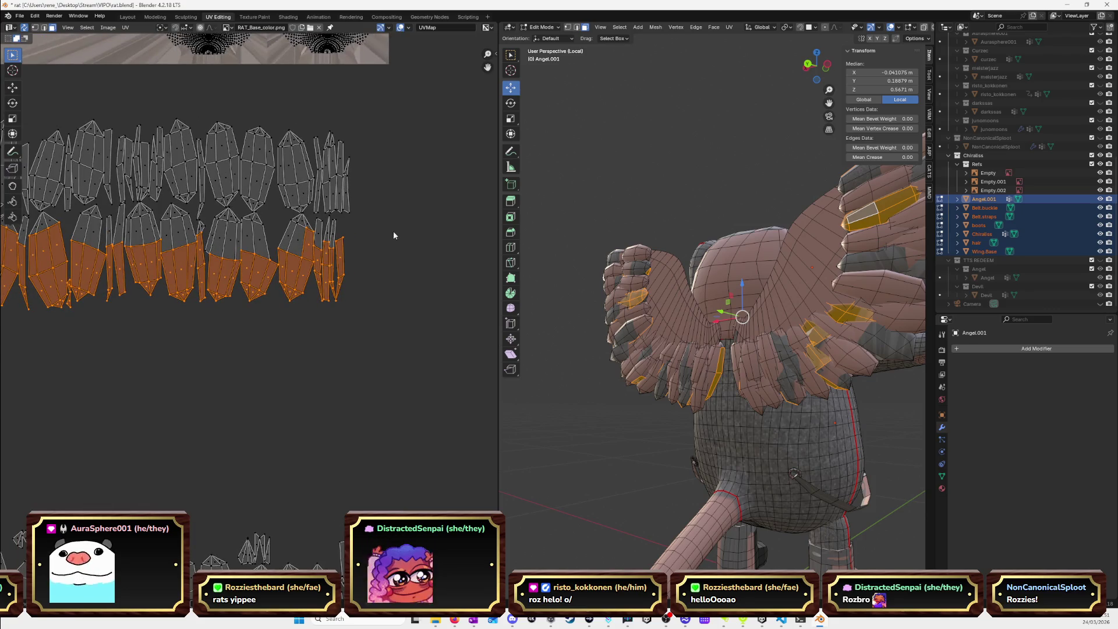
left_click(303, 235, "shift")
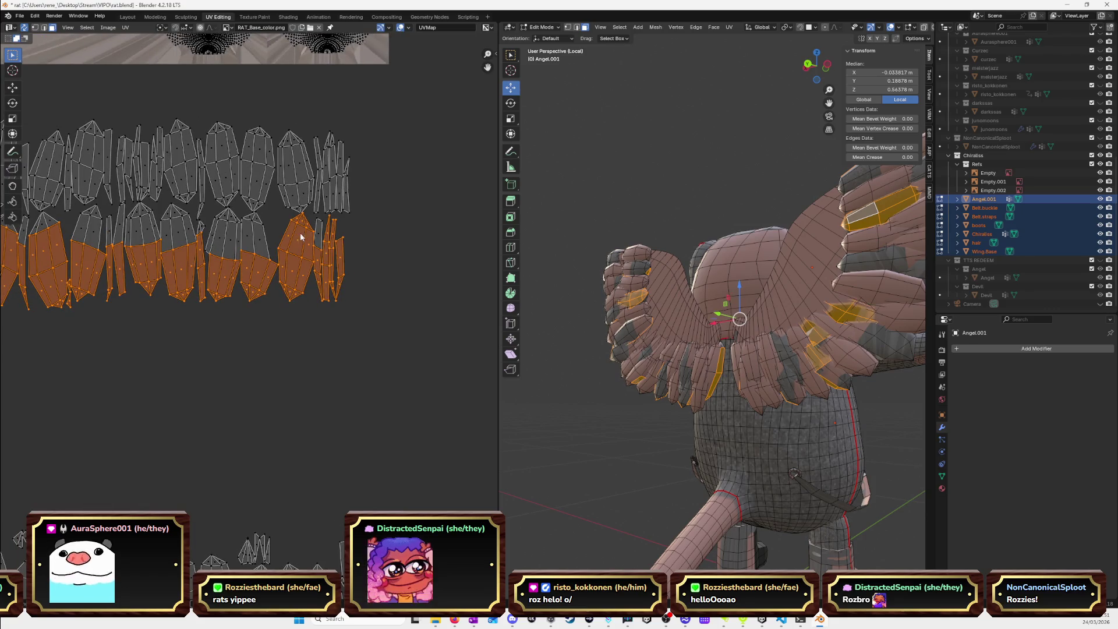
left_click(249, 238, "shift")
left_click(221, 239, "shift")
left_click(177, 239, "shift")
left_click(140, 239, "shift")
left_click(88, 239, "shift")
left_click(116, 237, "shift")
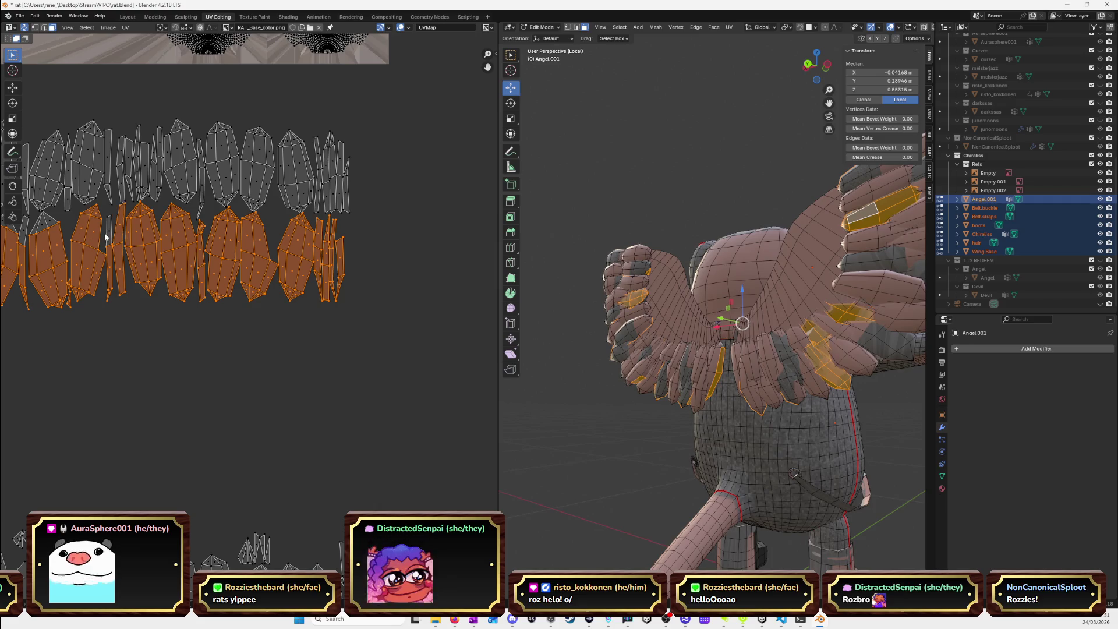
left_click(108, 233, "shift")
middle_click_drag(111, 233, 227, 233)
scroll(291, 229, "up", 1)
left_click(274, 236, "shift")
left_click(157, 242, "shift")
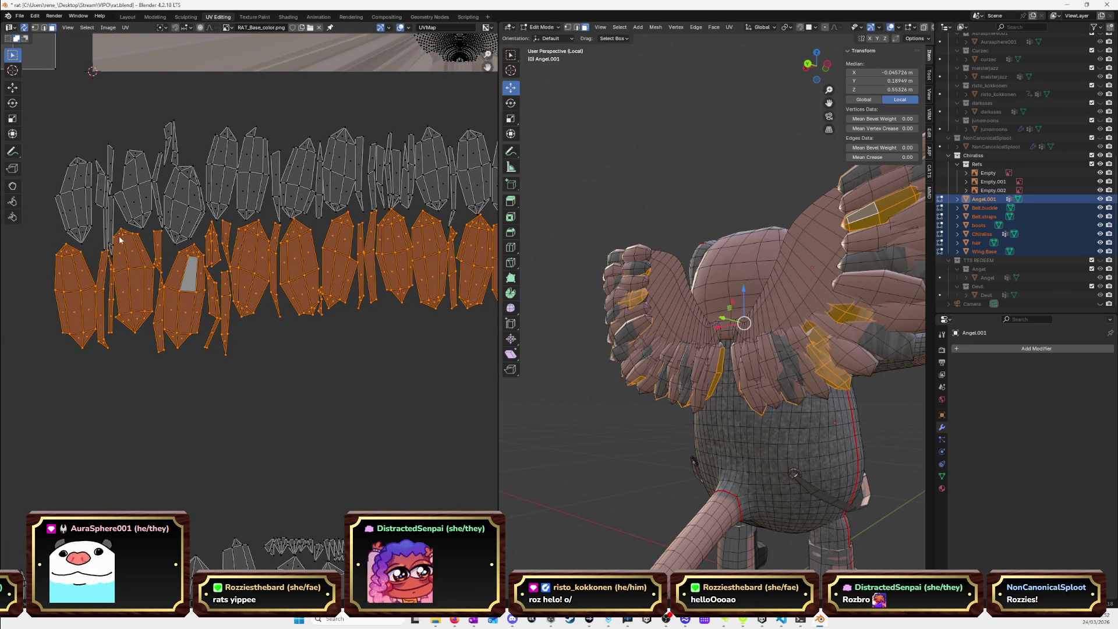
Move the selection onto the strip's left end, then slide it further left along X.
scroll(207, 349, "down", 5)
mouse_move(209, 359)
middle_mouse_down()
mouse_move(327, 265)
mouse_move(382, 256)
middle_mouse_up()
key("g")
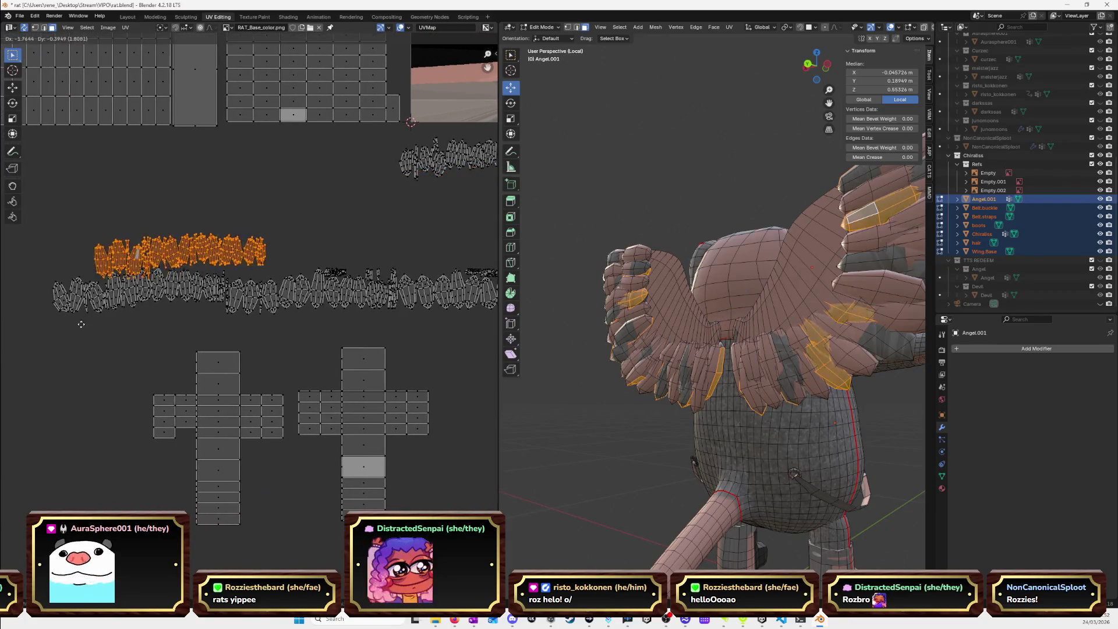
left_click(48, 367)
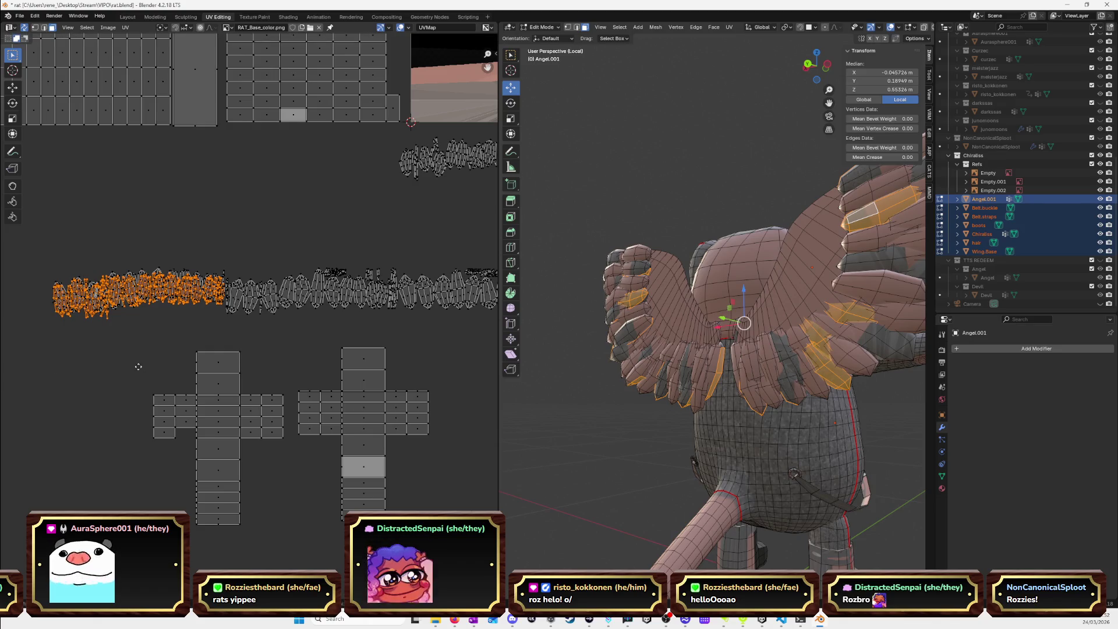
key("g")
key("x")
left_click(3, 359)
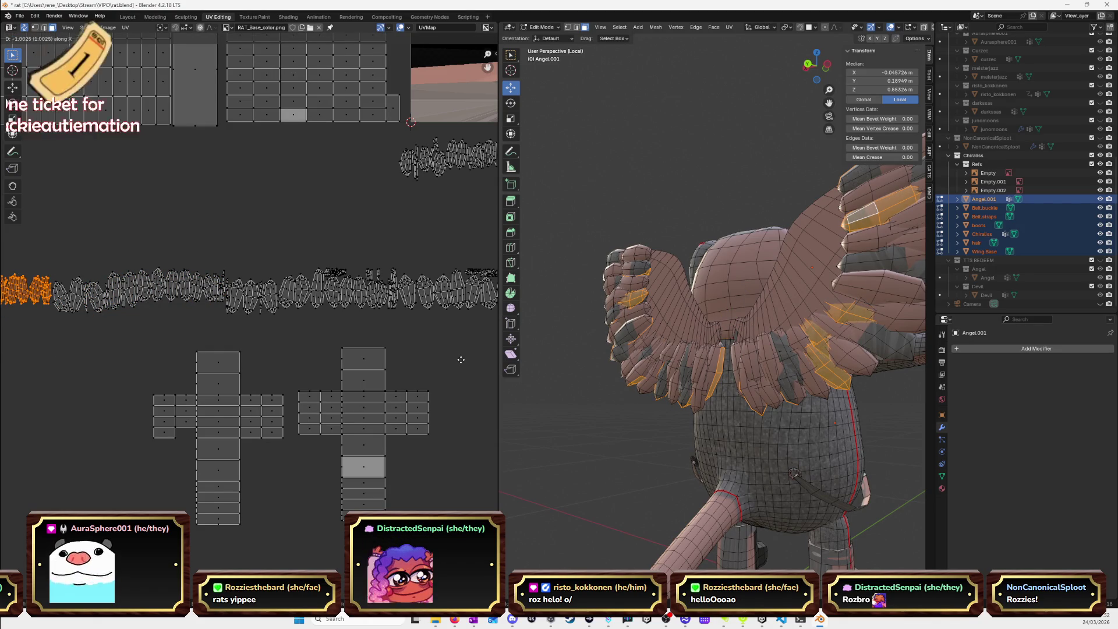
Select the leftover feather island with Ctrl+L and place it on the strip further left.
middle_click_drag(462, 208, 332, 272)
left_click(285, 270)
left_click(315, 214)
key("ctrl+l")
scroll(472, 264, "down", 4)
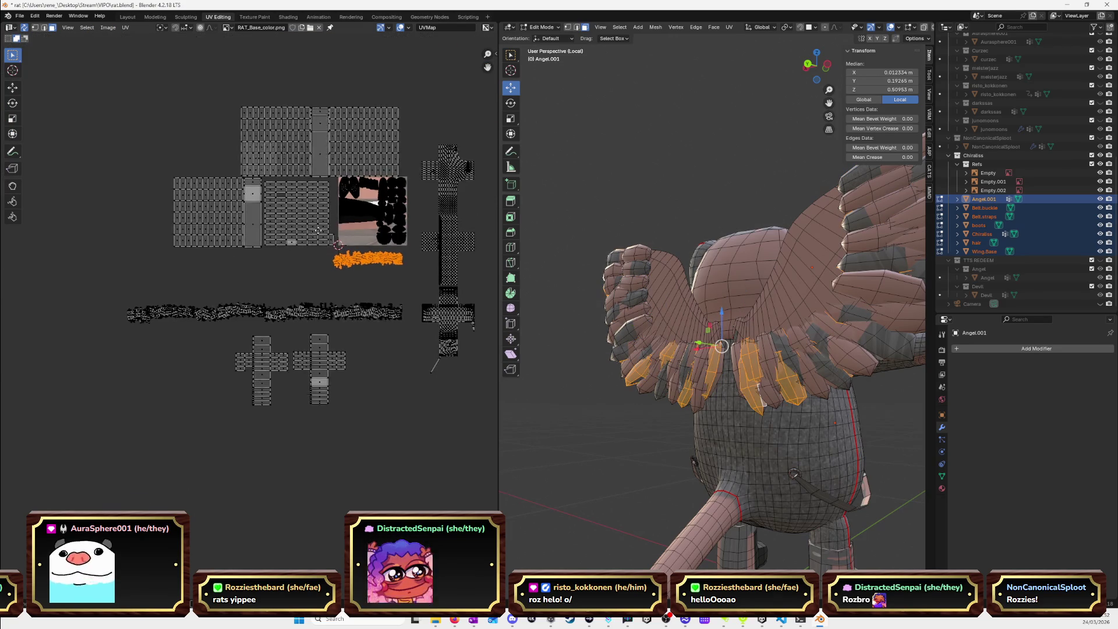
key("g")
scroll(204, 323, "up", 6)
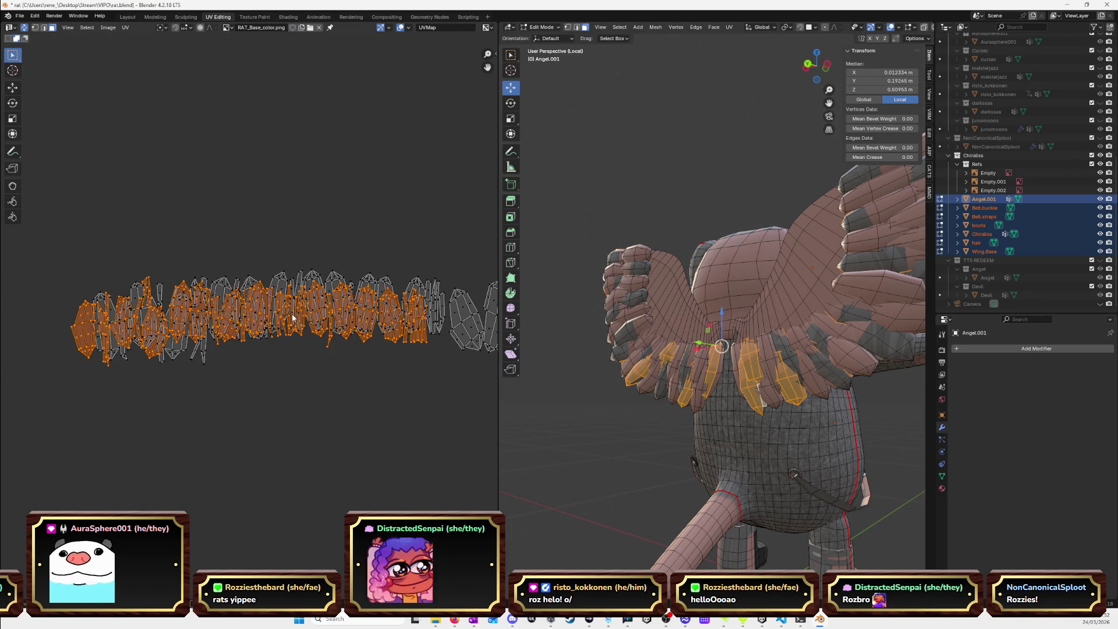
left_click(287, 318)
scroll(259, 347, "down", 5)
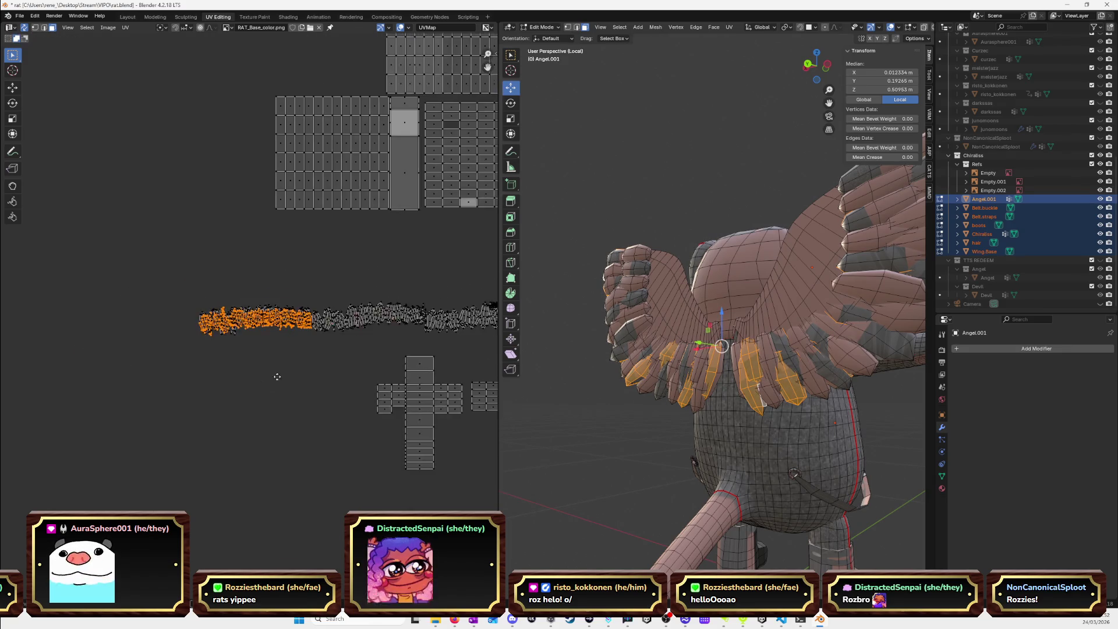
middle_click_drag(269, 380, 349, 348)
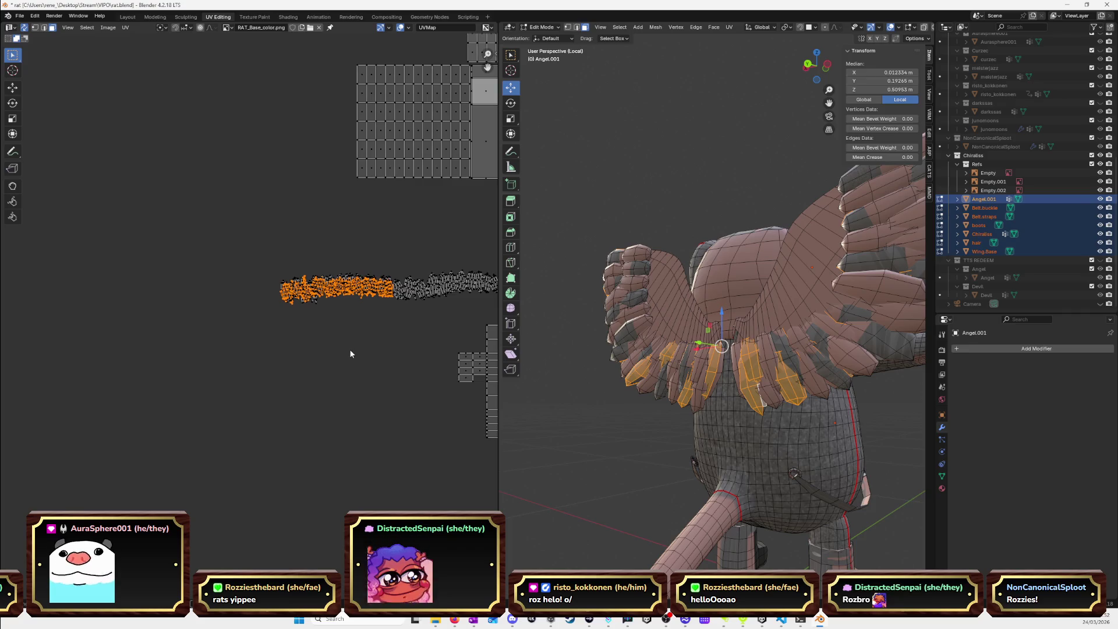
left_click(236, 350)
Box-select every island in the finished feather strip.
scroll(454, 330, "down", 1)
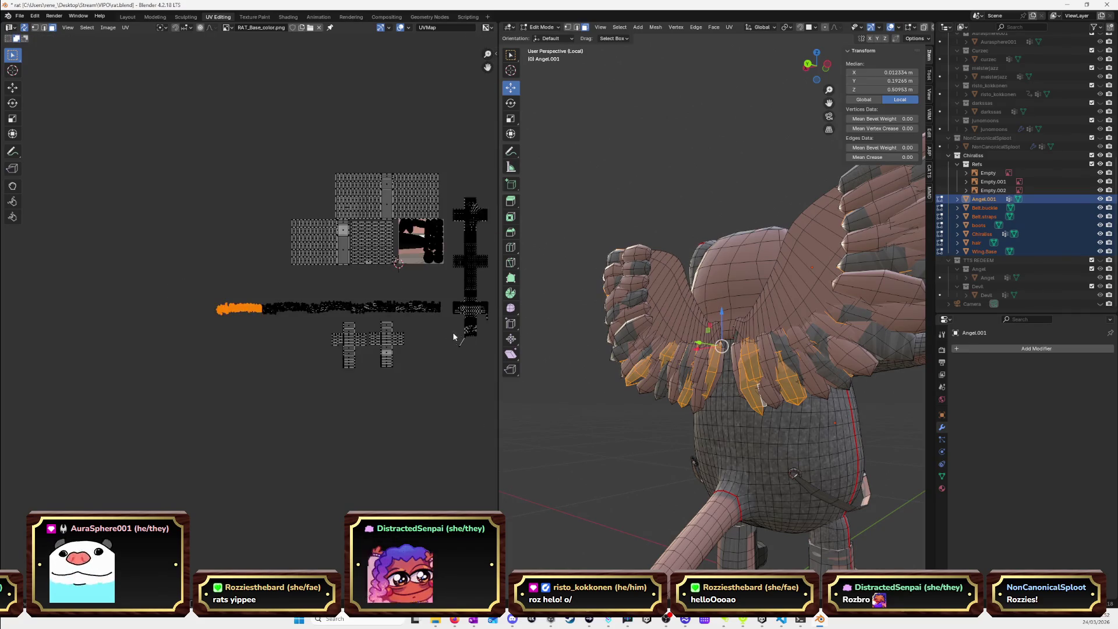
scroll(71, 299, "down", 2)
left_click_drag(138, 295, 418, 320)
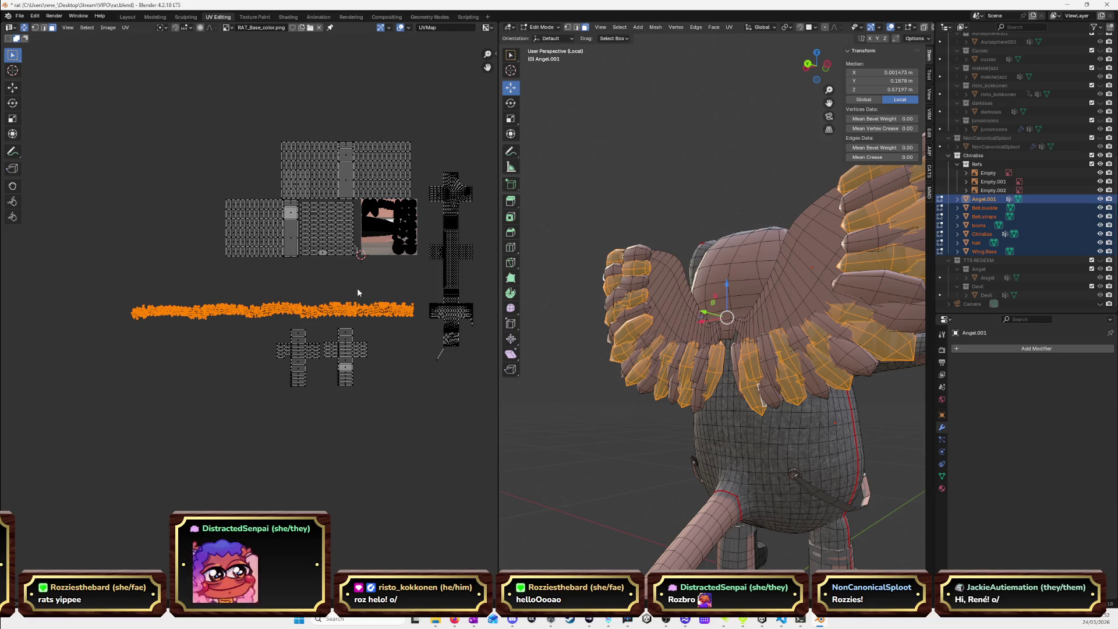
Narrow the feather strip horizontally and move it beside the texture image.
key("s")
key("x")
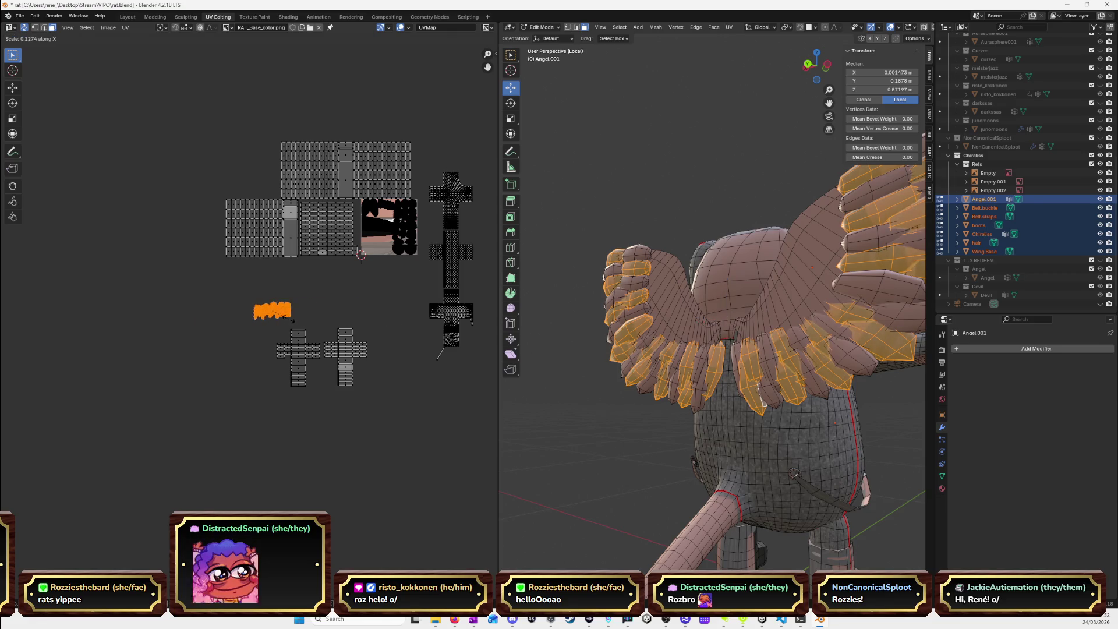
left_click(283, 323)
key("g")
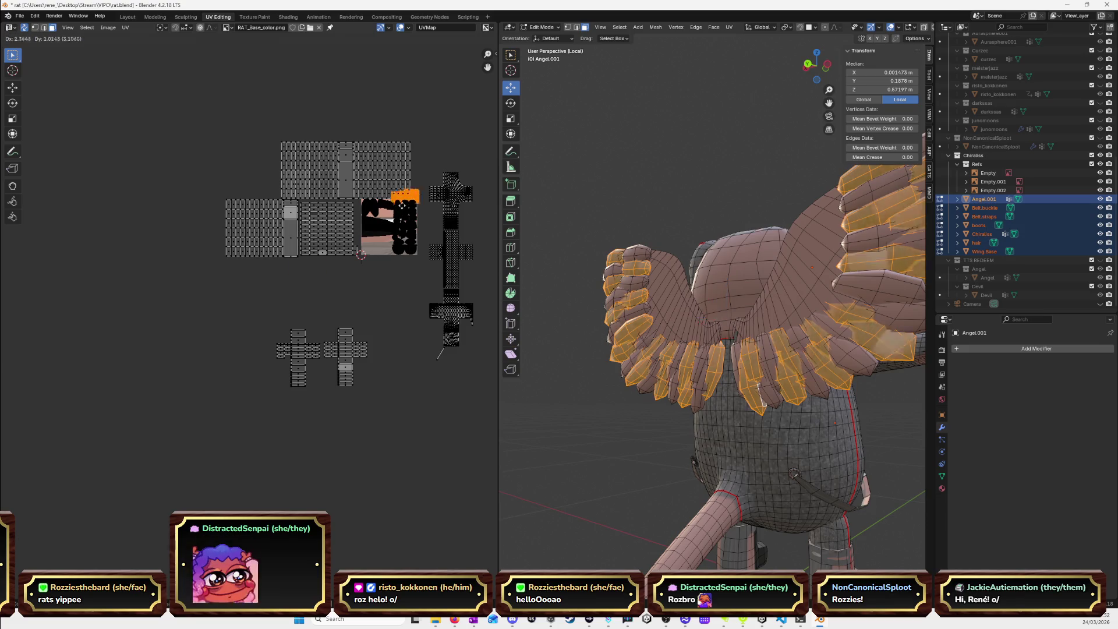
left_click(380, 221)
key("KP_Decimal")
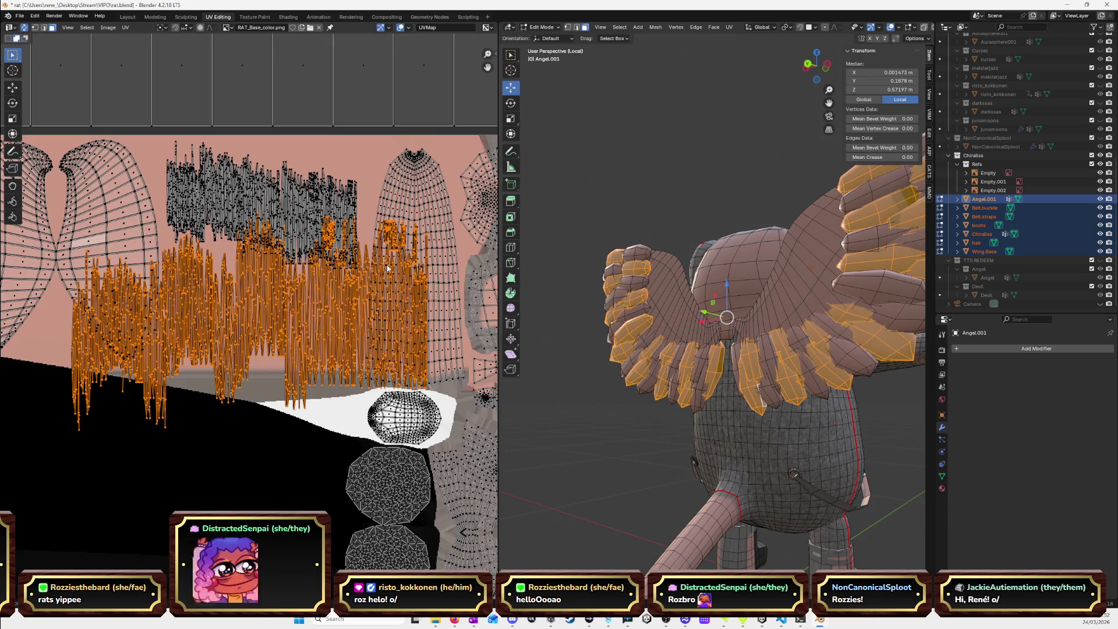
Rescale the feather cluster horizontally, raise it, and squash it vertically.
key("s")
key("x")
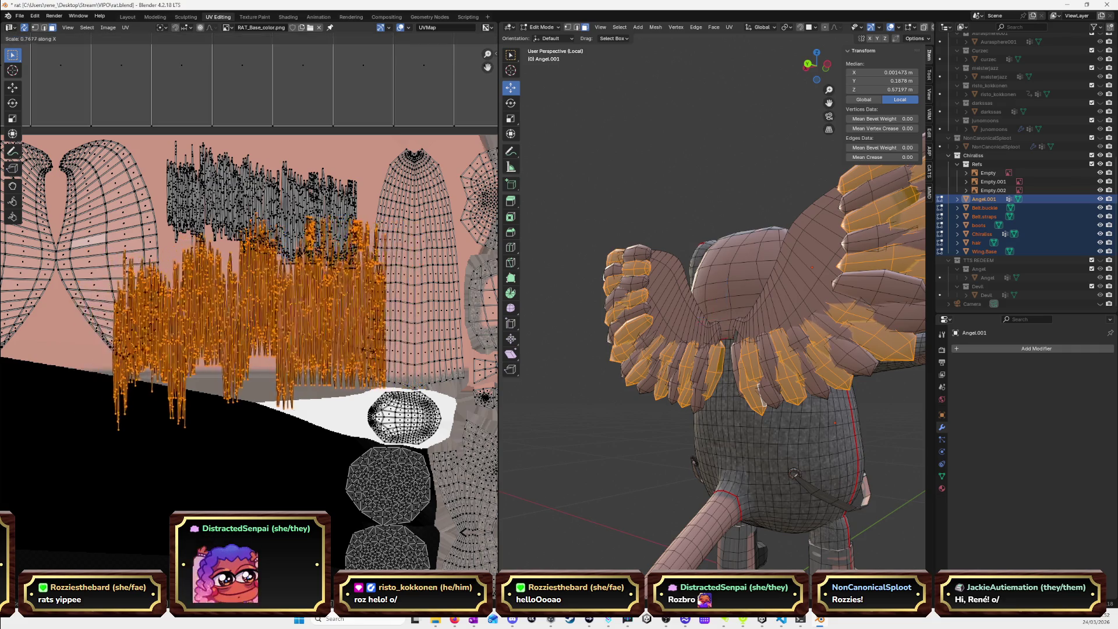
left_click(333, 347)
key("g")
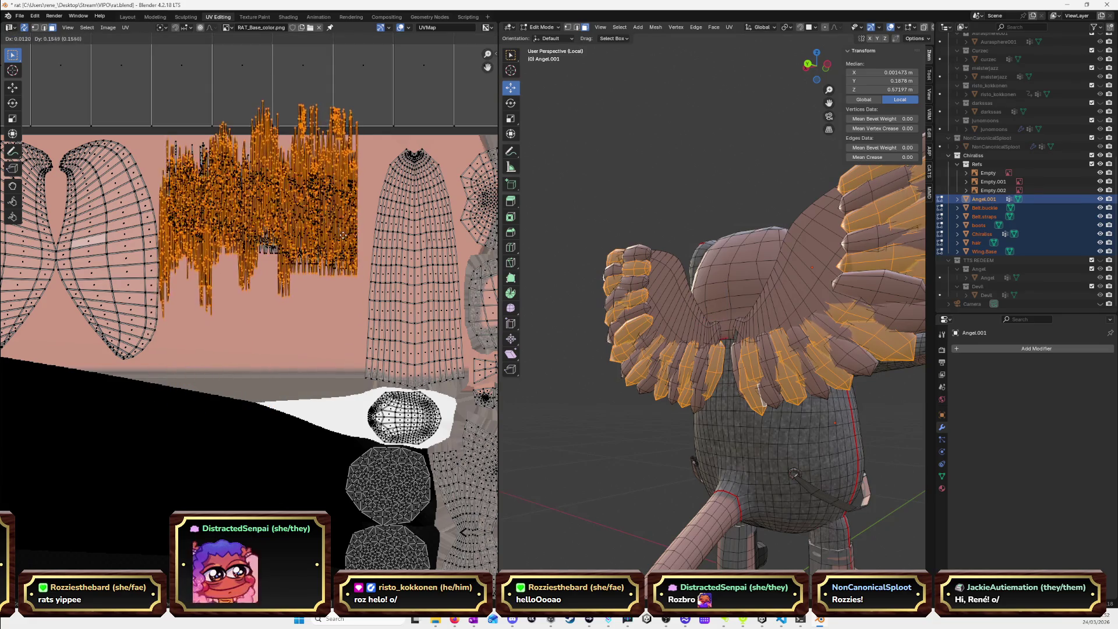
left_click(345, 326)
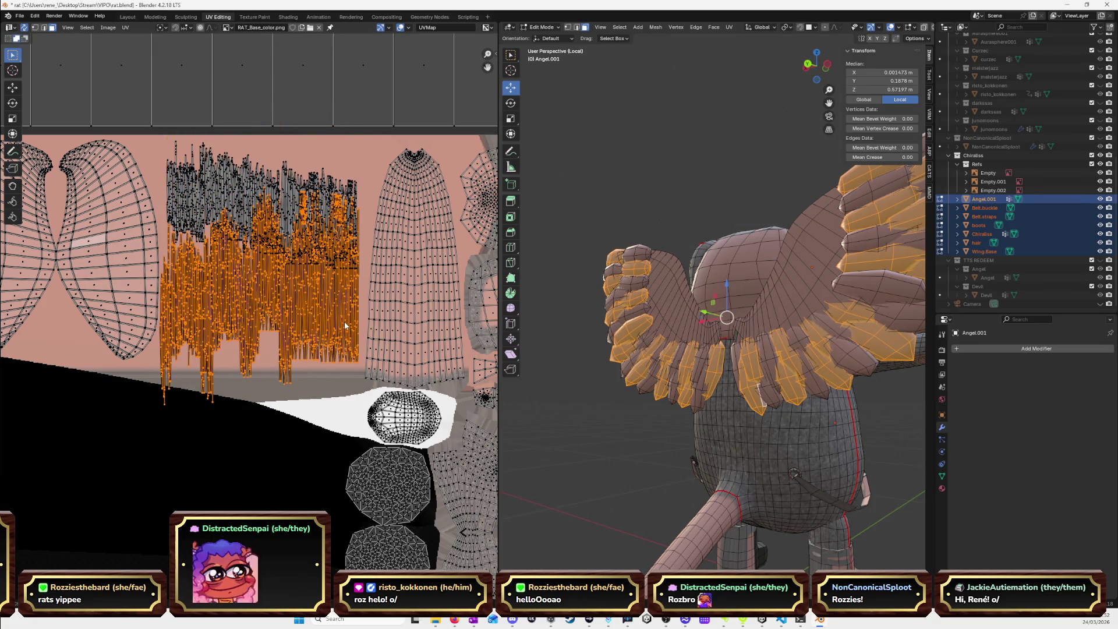
key("s")
key("y")
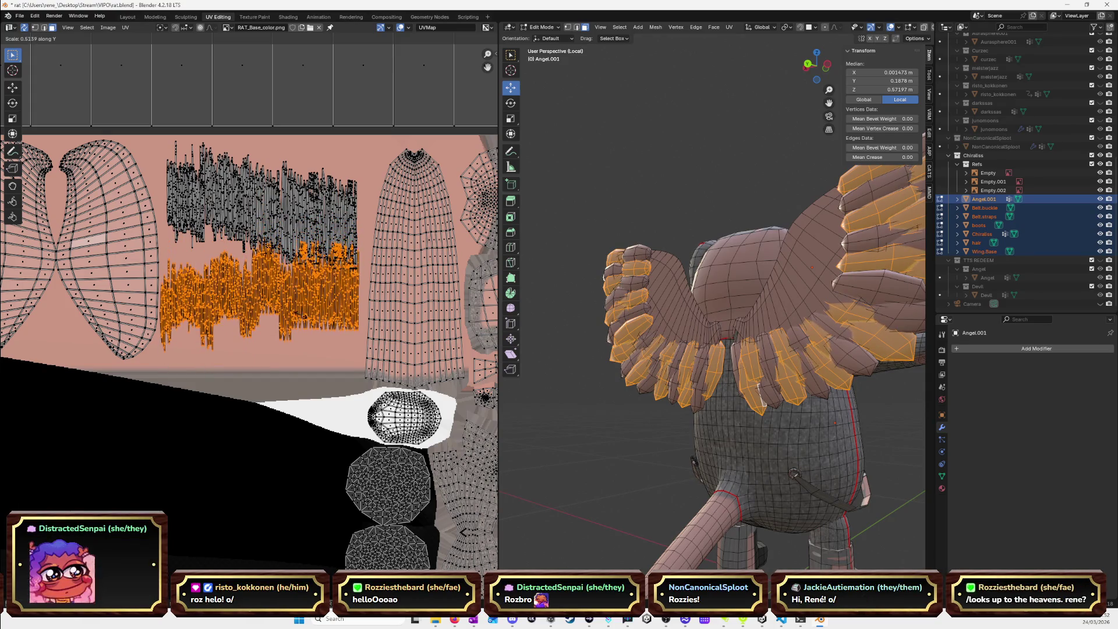
left_click(302, 318)
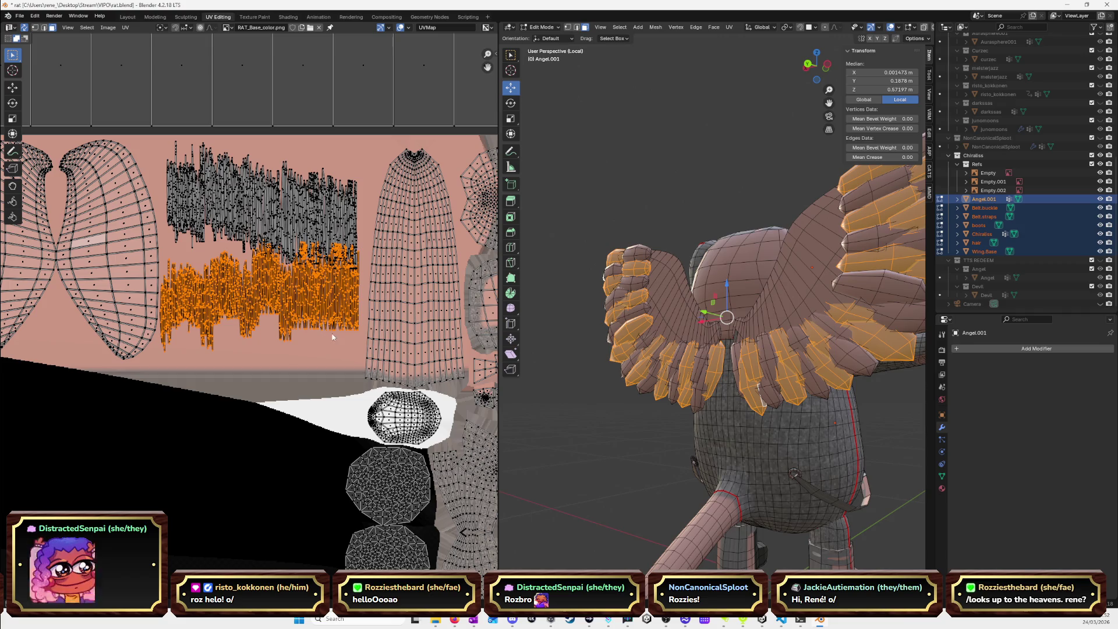
Reposition the feather UV islands, then try another move and cancel it.
key("g")
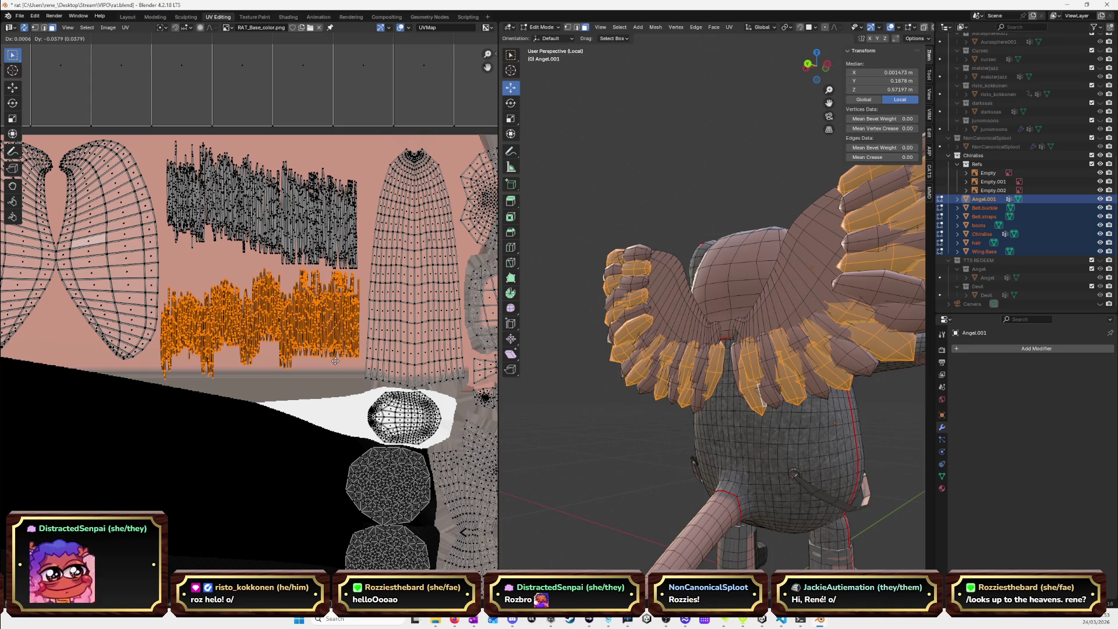
left_click(336, 363)
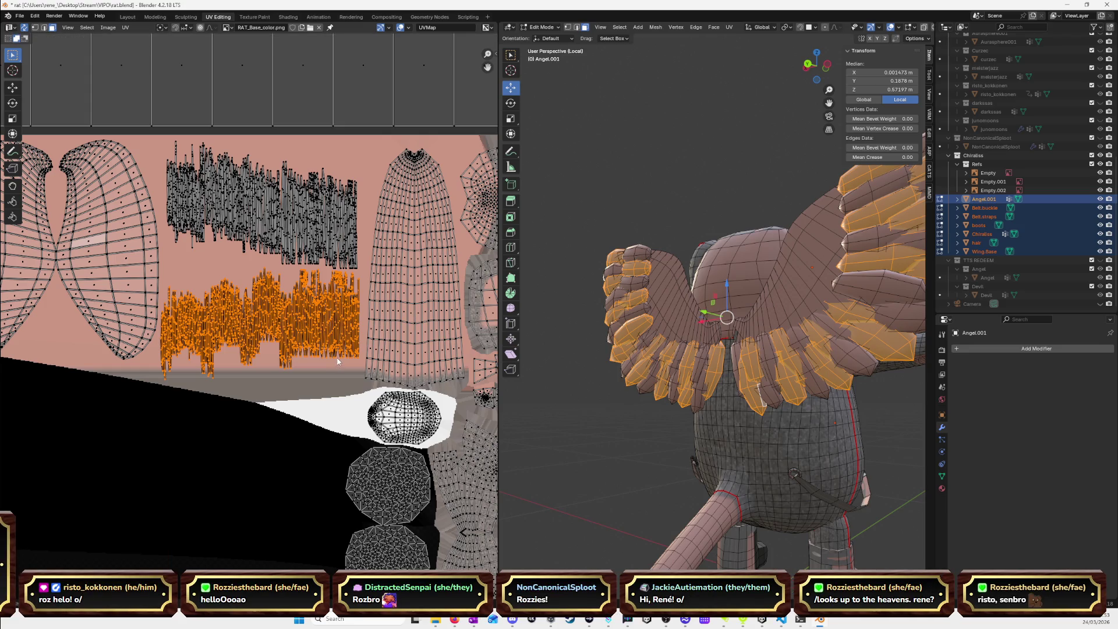
key("g")
key("Escape")
Flip the feather islands vertically at scale -1.15 and nudge them along Y.
key("s")
key("y")
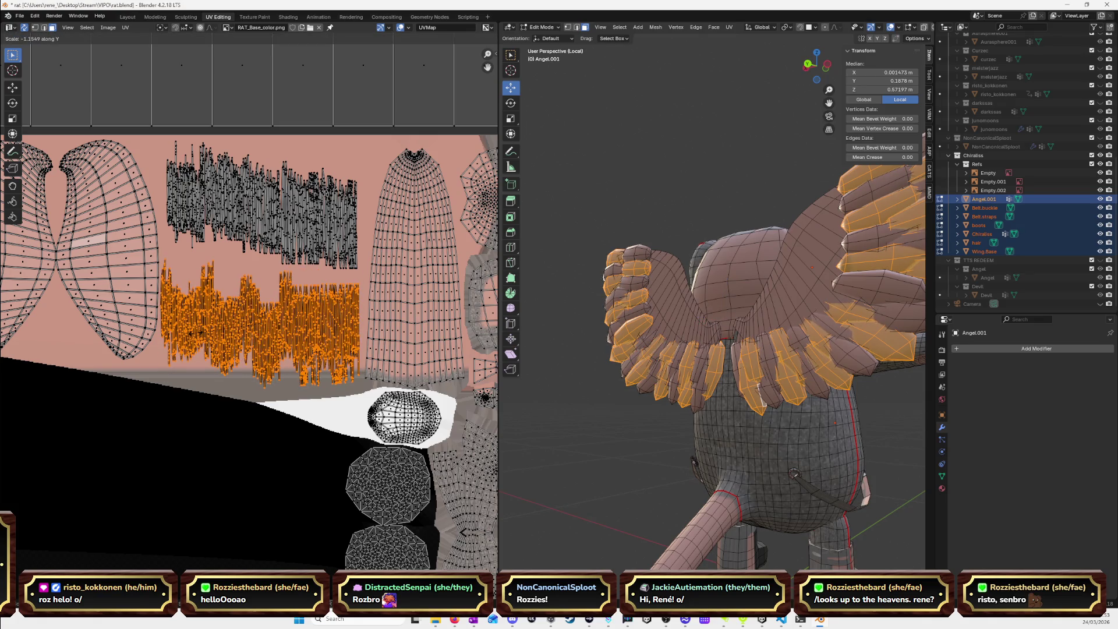
left_click(222, 344)
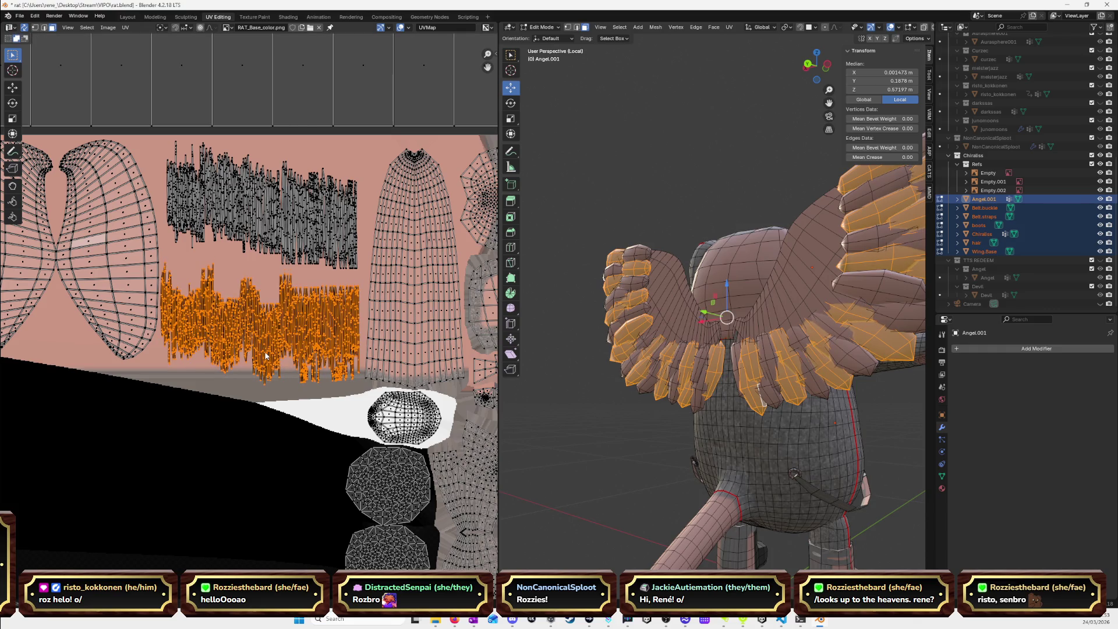
key("g")
key("y")
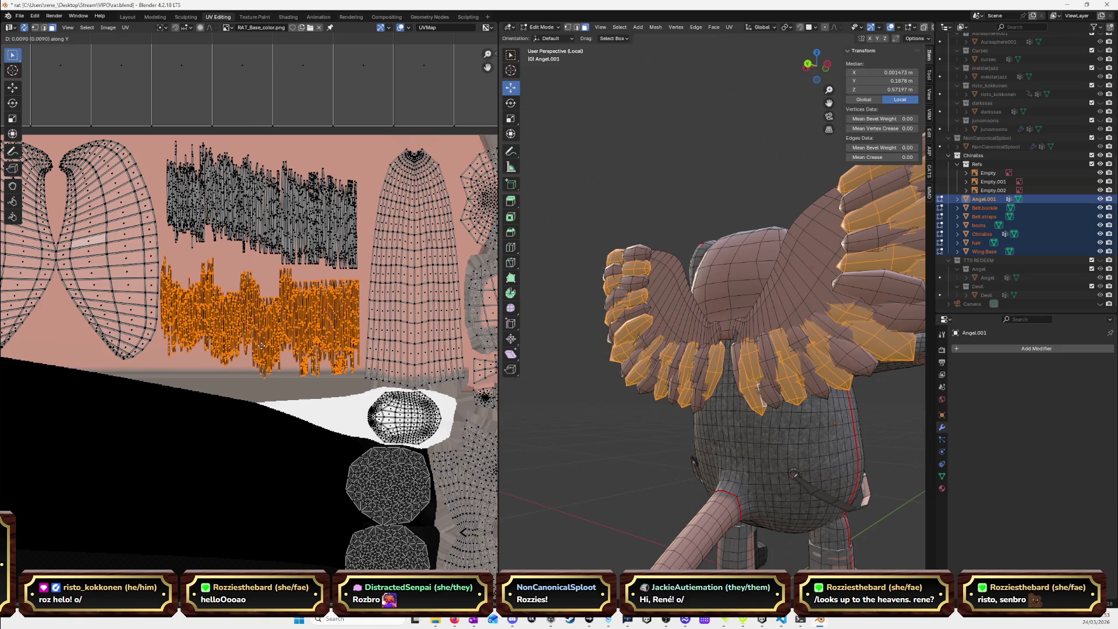
left_click(261, 346)
scroll(263, 345, "down", 9)
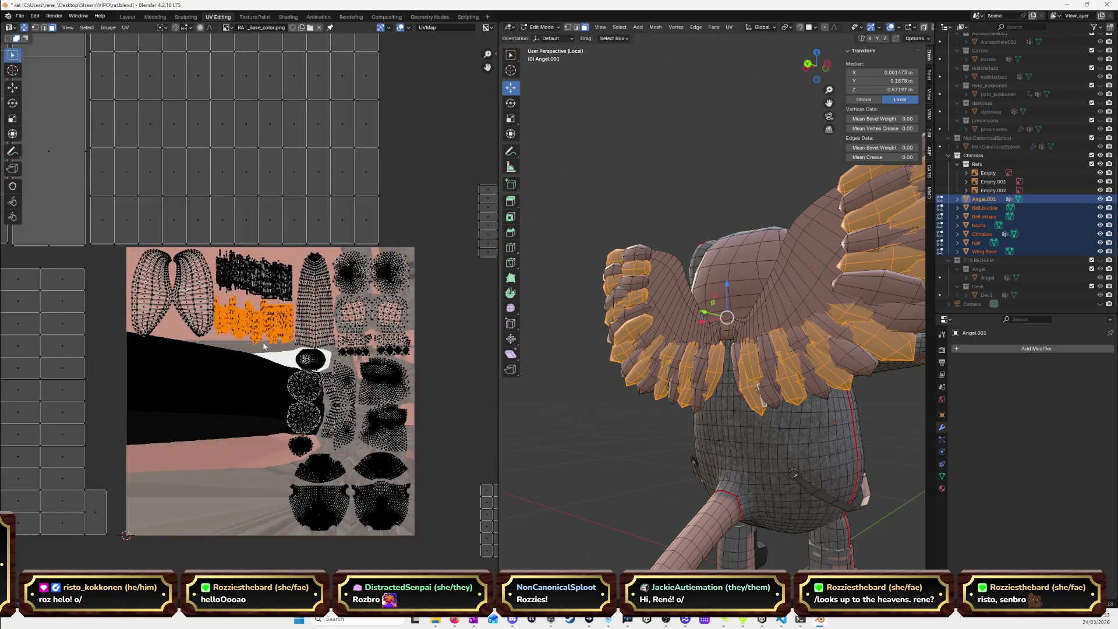
Clear the selection and bring the rat back to a front view.
scroll(264, 344, "down", 4)
middle_click_drag(658, 361, 696, 373)
key("alt+a")
key("KP_1")
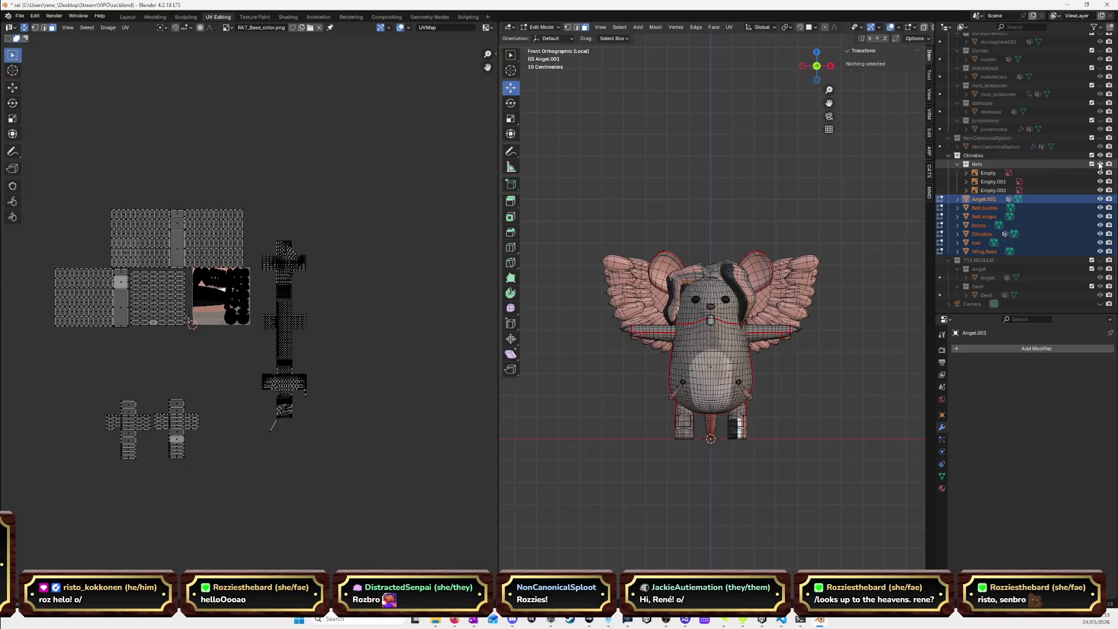
middle_click_drag(787, 340, 786, 341)
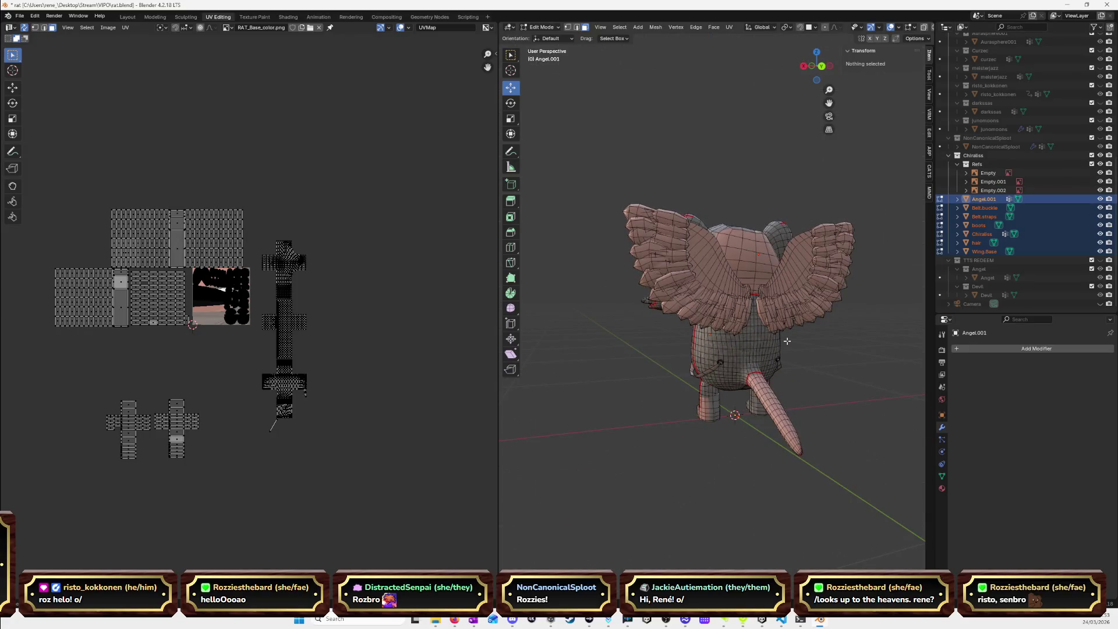
left_click(820, 68)
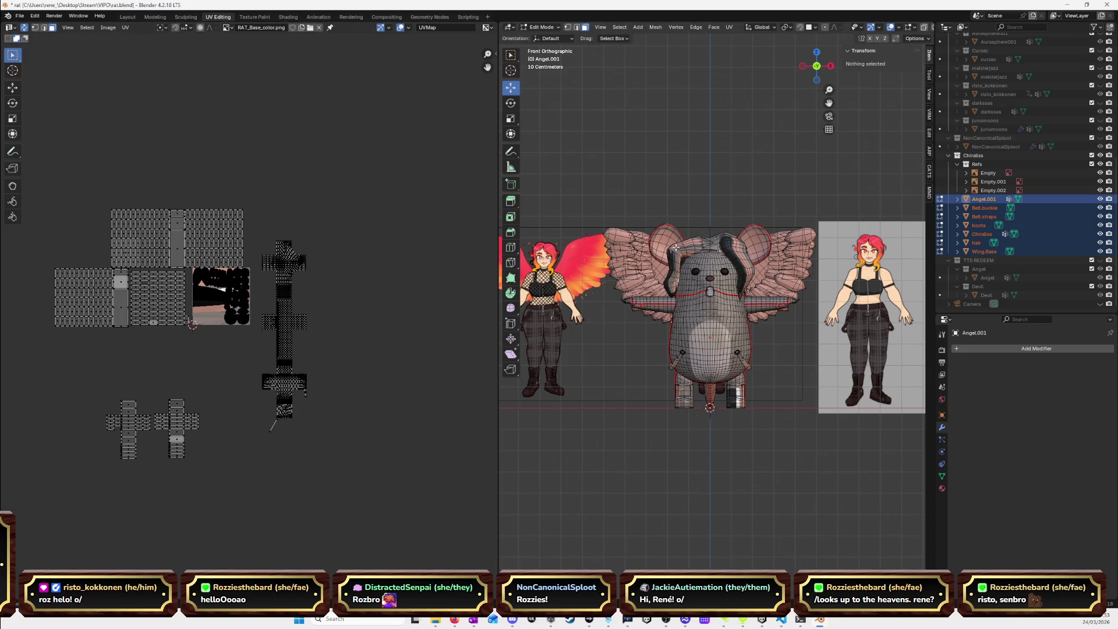
Select the linked hair mesh, Smart UV Project it, and start moving its islands.
key("l")
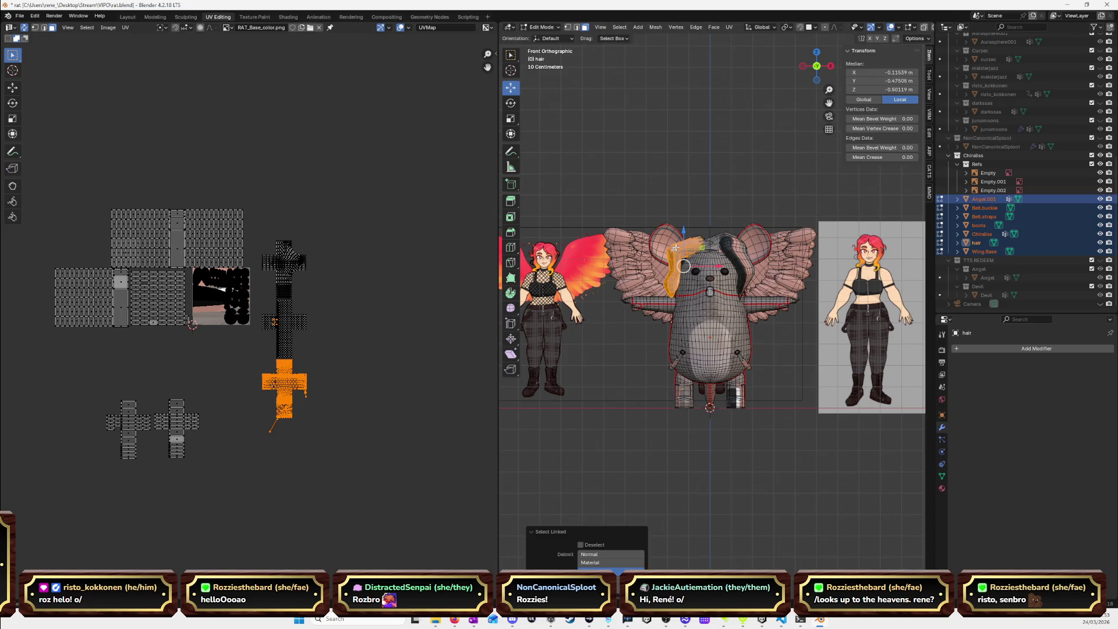
key("u")
left_click(387, 426)
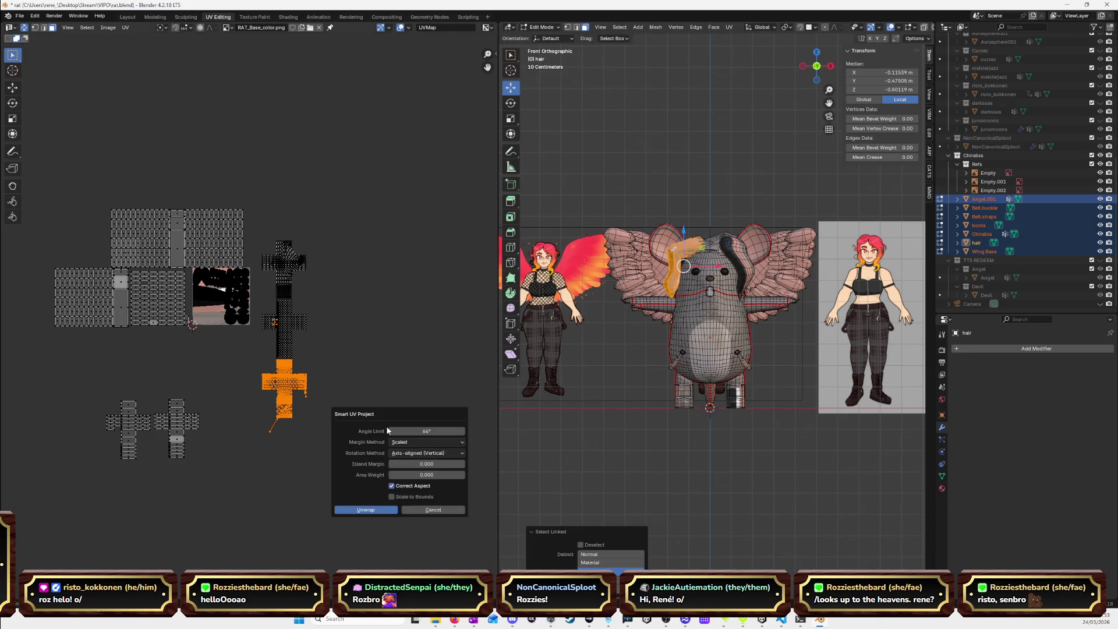
left_click(357, 509)
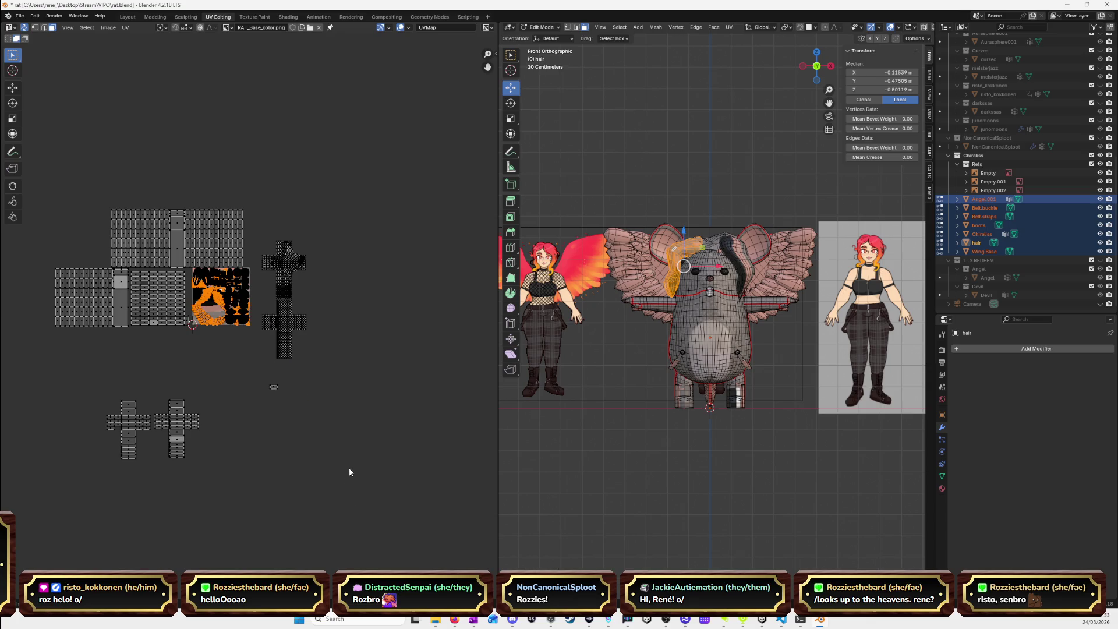
key("alt+a")
key("a")
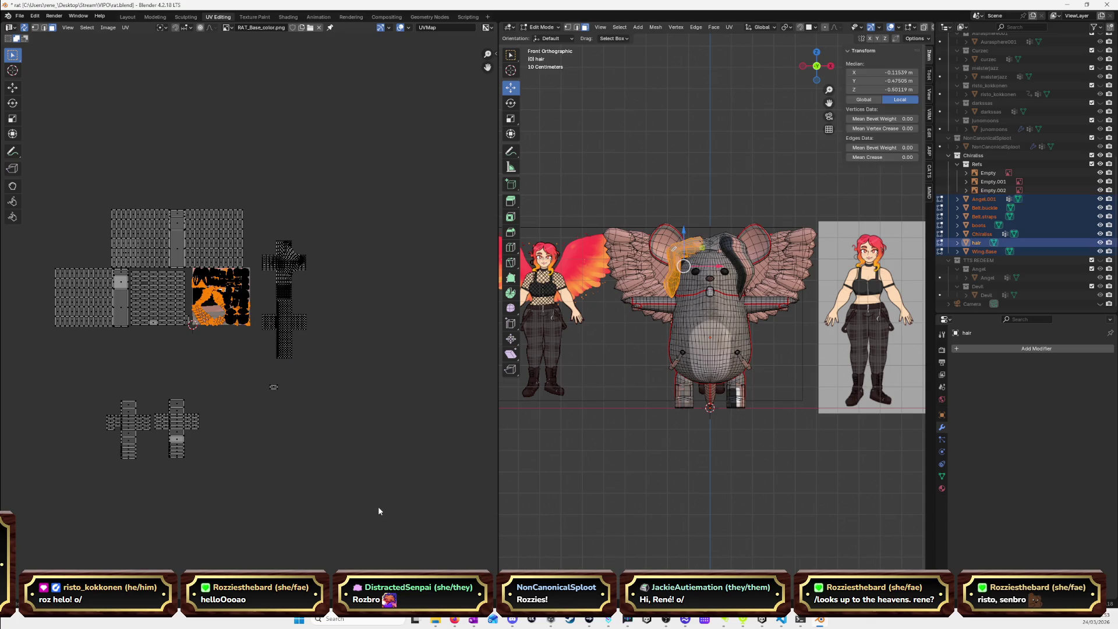
key("g")
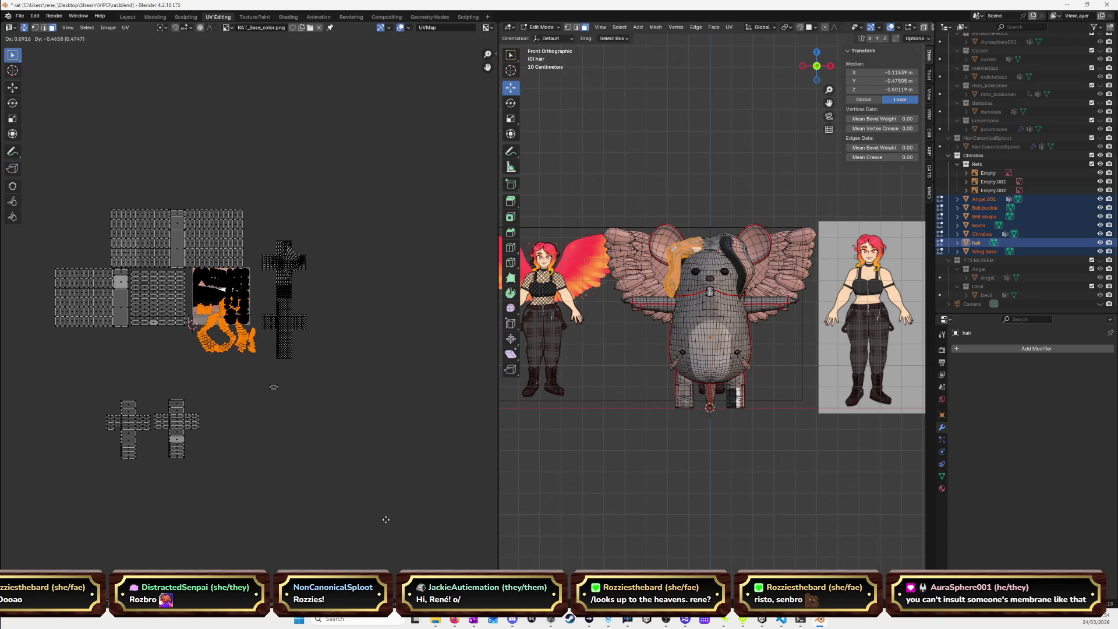
Re-unwrap the hair and move its UV islands below the texture image.
left_click(385, 520)
scroll(274, 380, "up", 5)
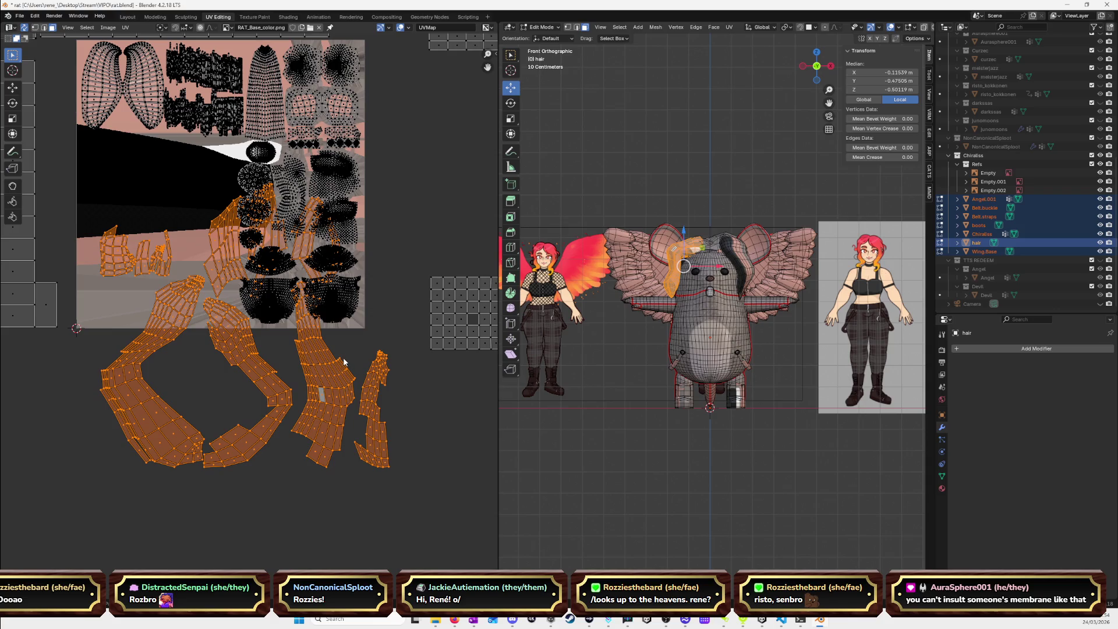
key("g")
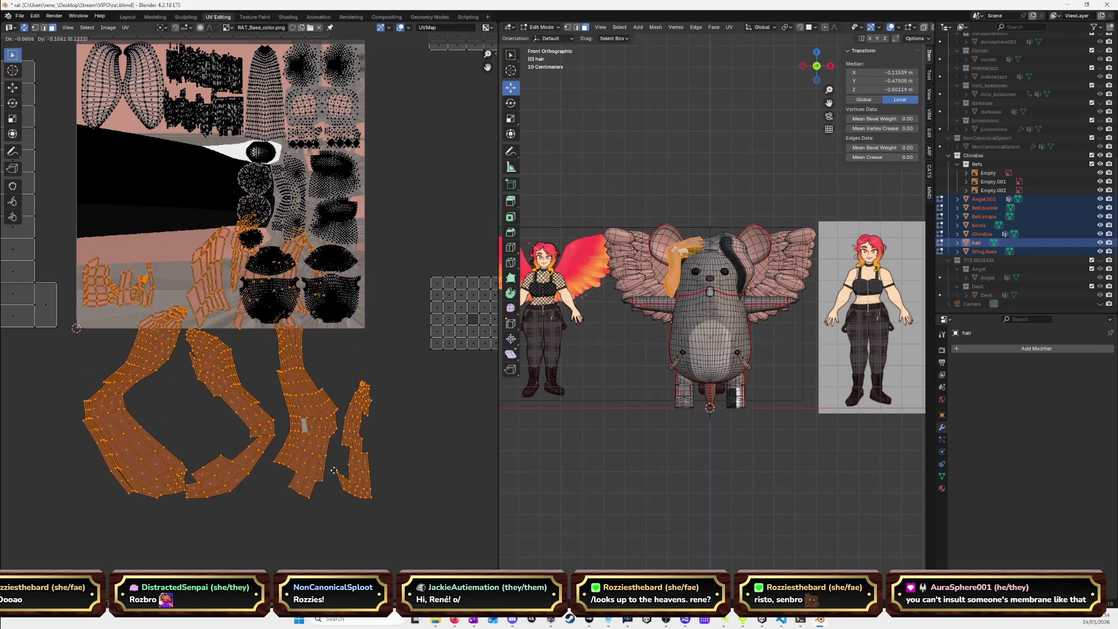
left_click(324, 525)
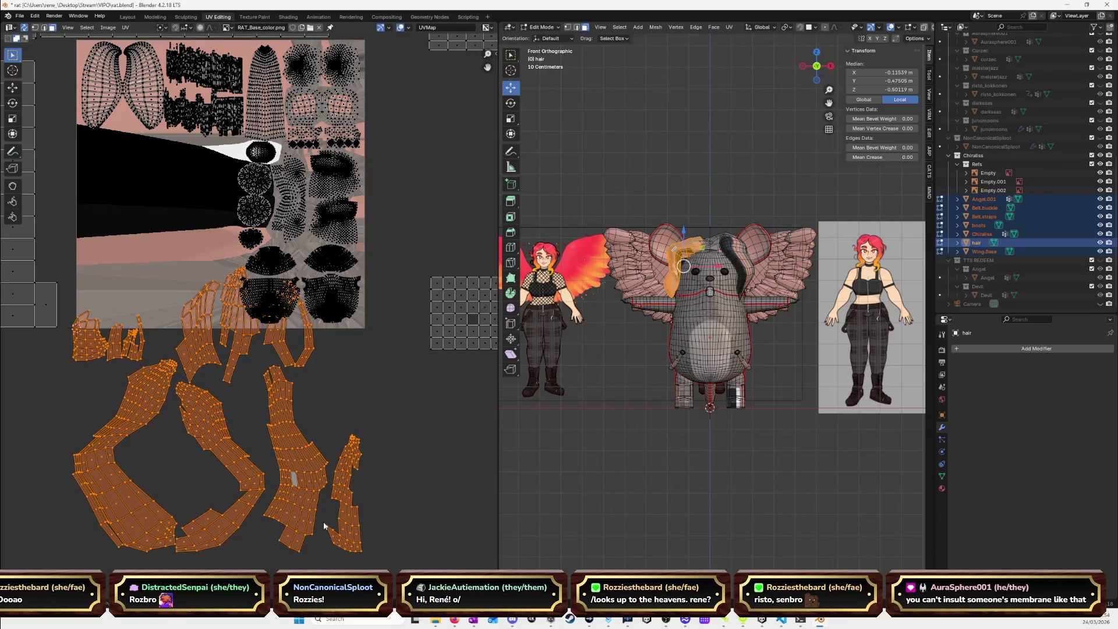
key("u")
left_click(319, 511)
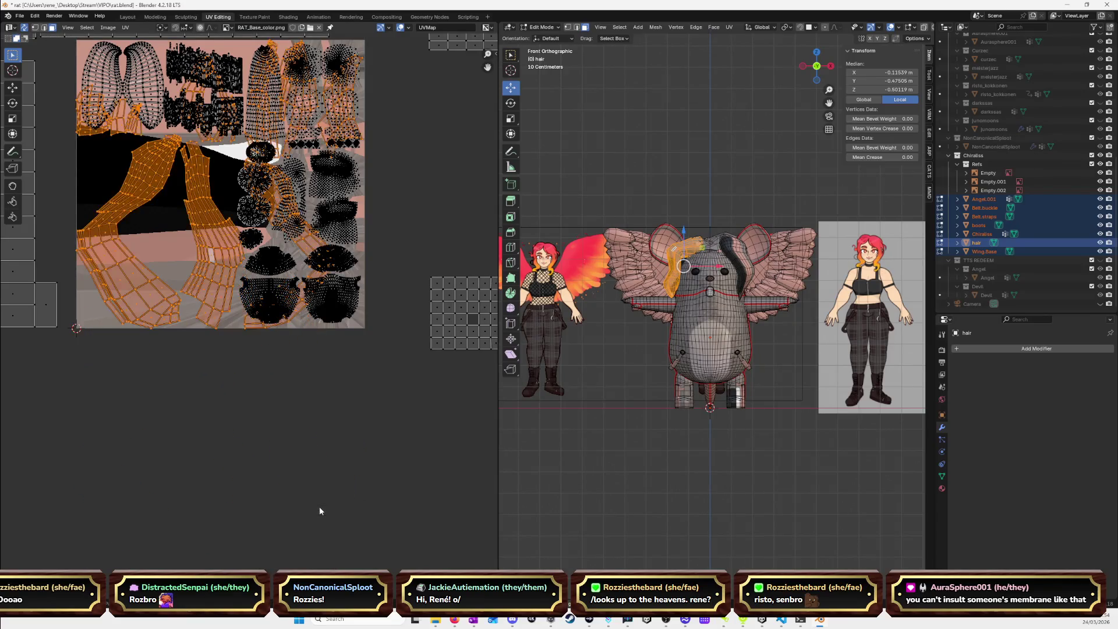
scroll(319, 505, "down", 4)
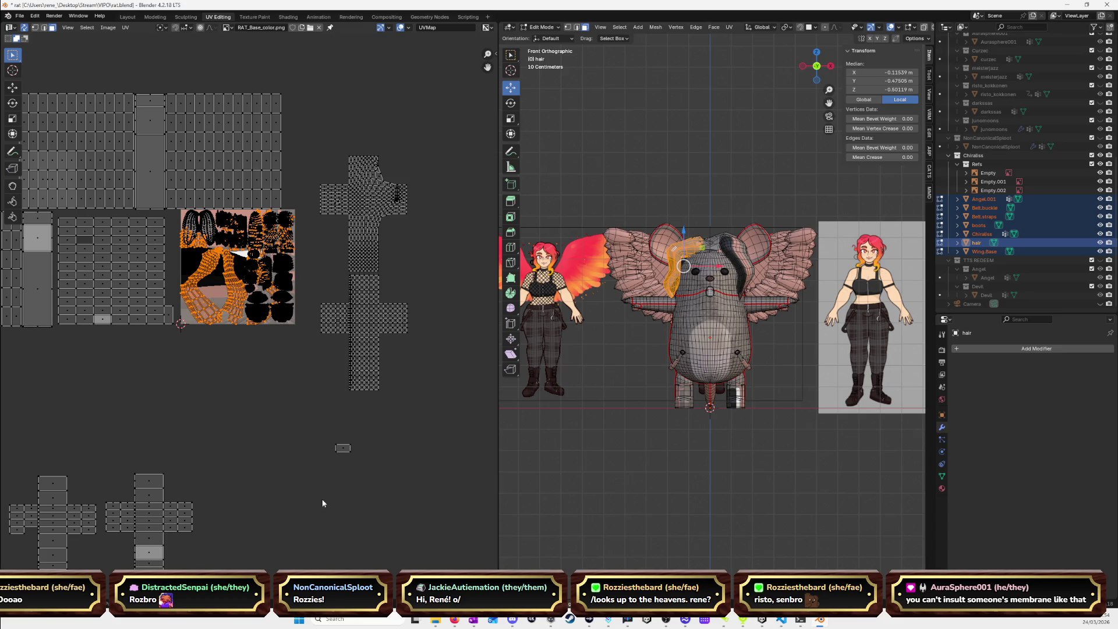
key("g")
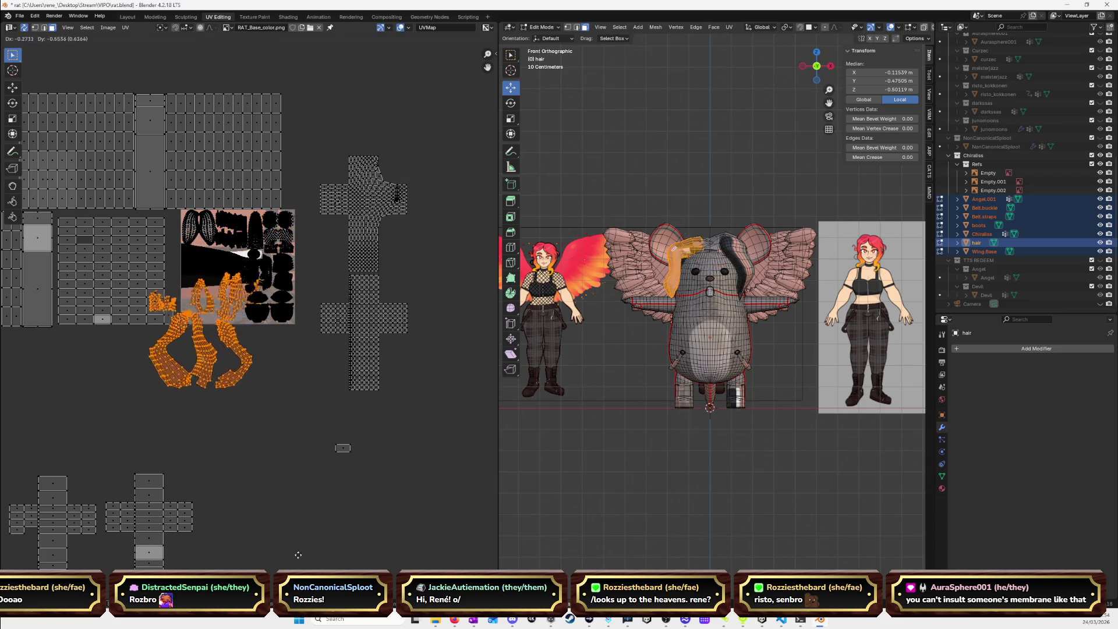
key("Return")
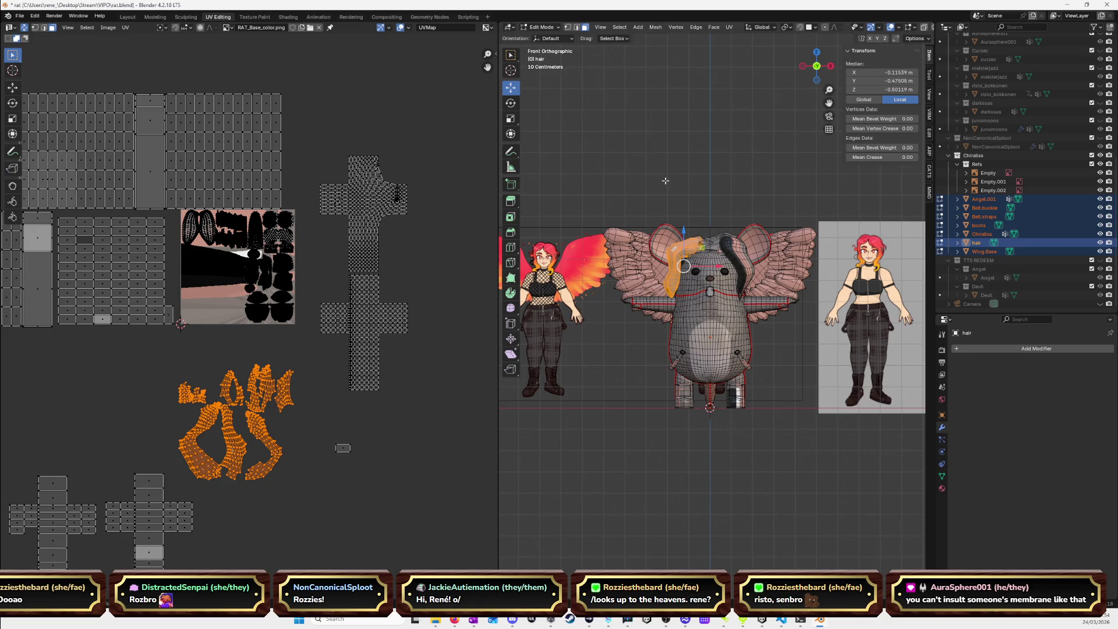
Isolate the selection in Local View and pick a piece of the hair strand.
key("KP_Divide")
left_click(703, 183)
mouse_move(702, 182)
middle_mouse_down()
mouse_move(720, 273)
mouse_move(679, 229)
mouse_move(599, 208)
middle_mouse_up()
left_click(715, 259)
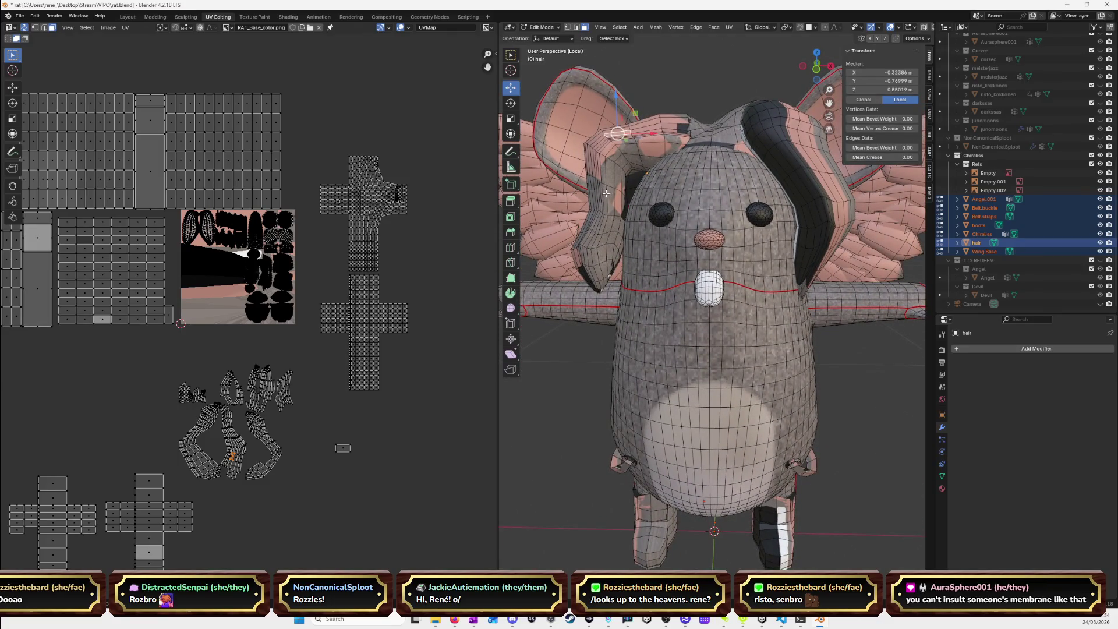
Select an edge loop along the hair strand in edge mode.
left_click(605, 189, "alt")
left_click(576, 27)
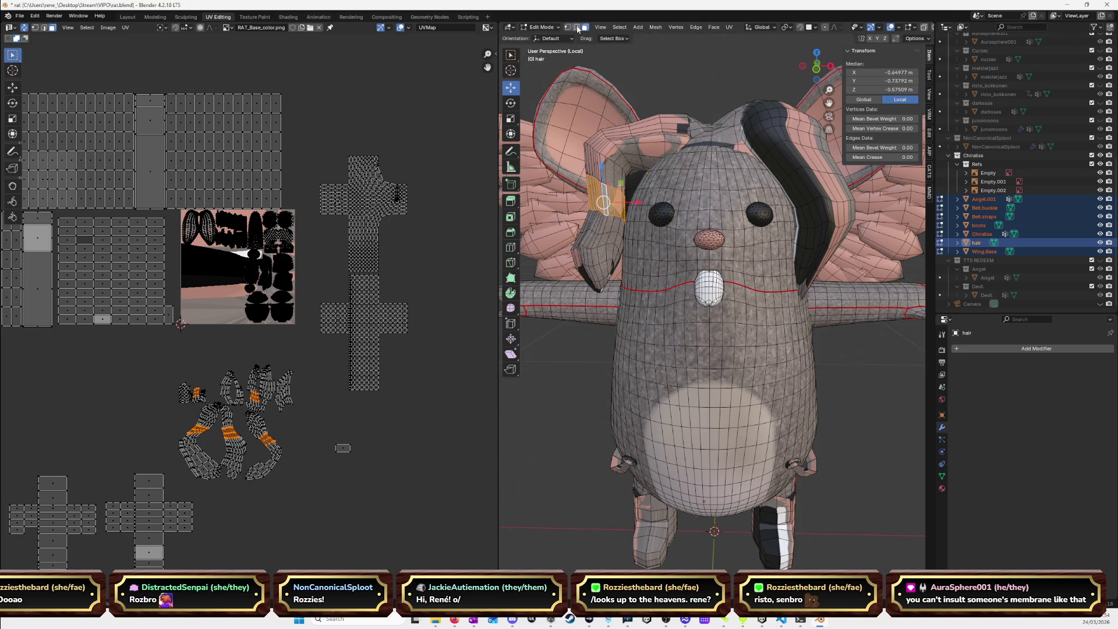
left_click(605, 191, "alt")
left_click(606, 190, "alt")
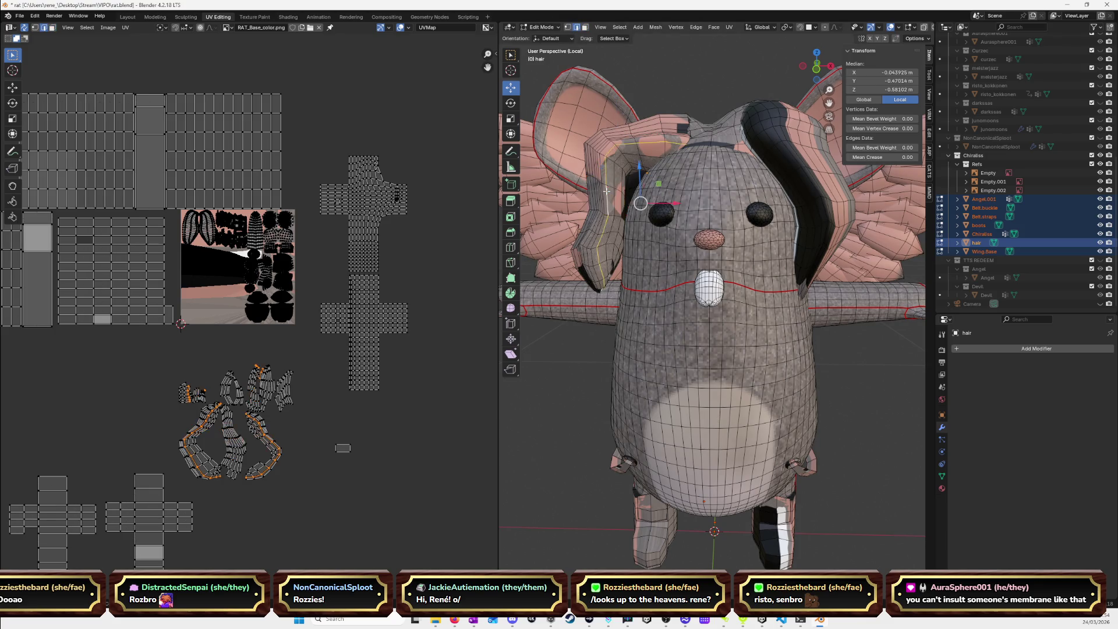
mouse_move(606, 190)
middle_mouse_down()
mouse_move(751, 198)
mouse_move(610, 208)
middle_mouse_up()
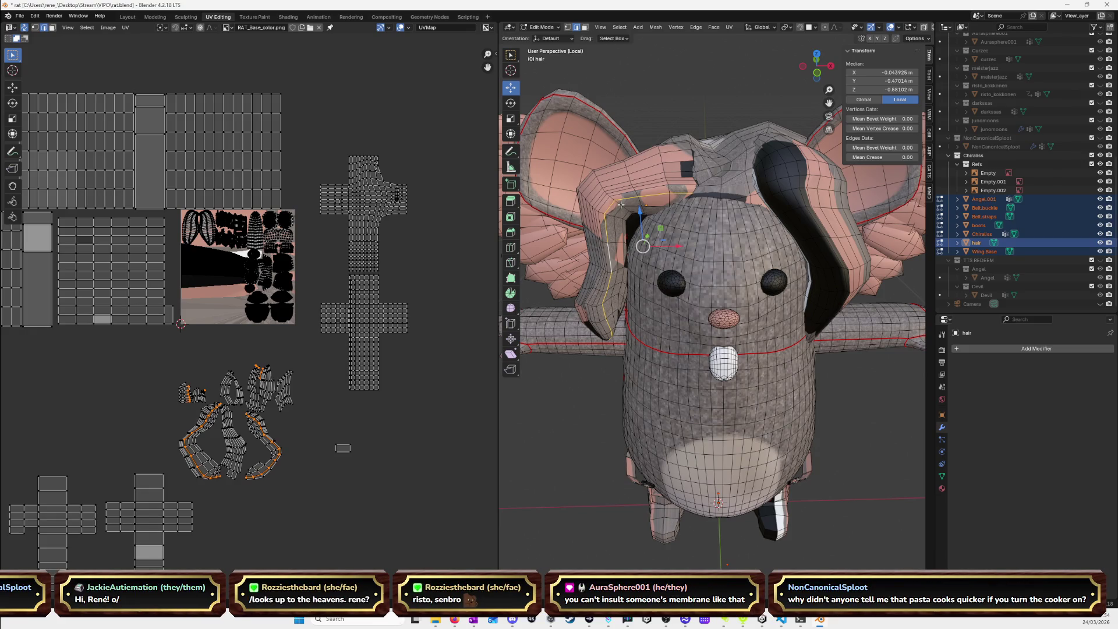
key("KP_1")
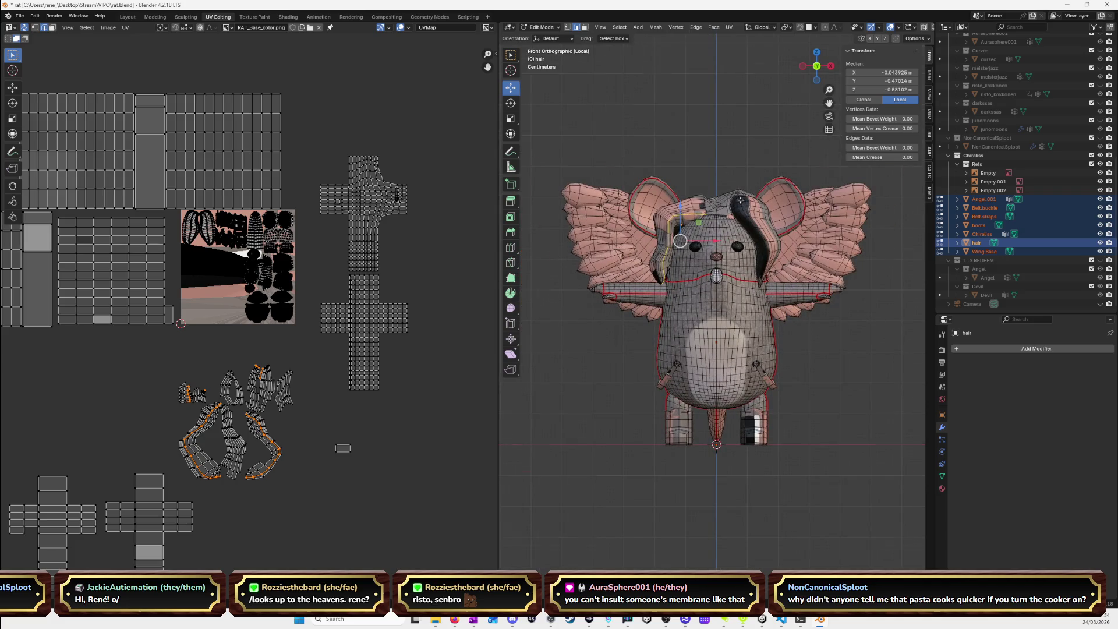
Hide the Chiraliss body, Angel.001, belt and boots, and show the hair in wireframe.
scroll(740, 200, "up", 4)
left_click(1100, 234)
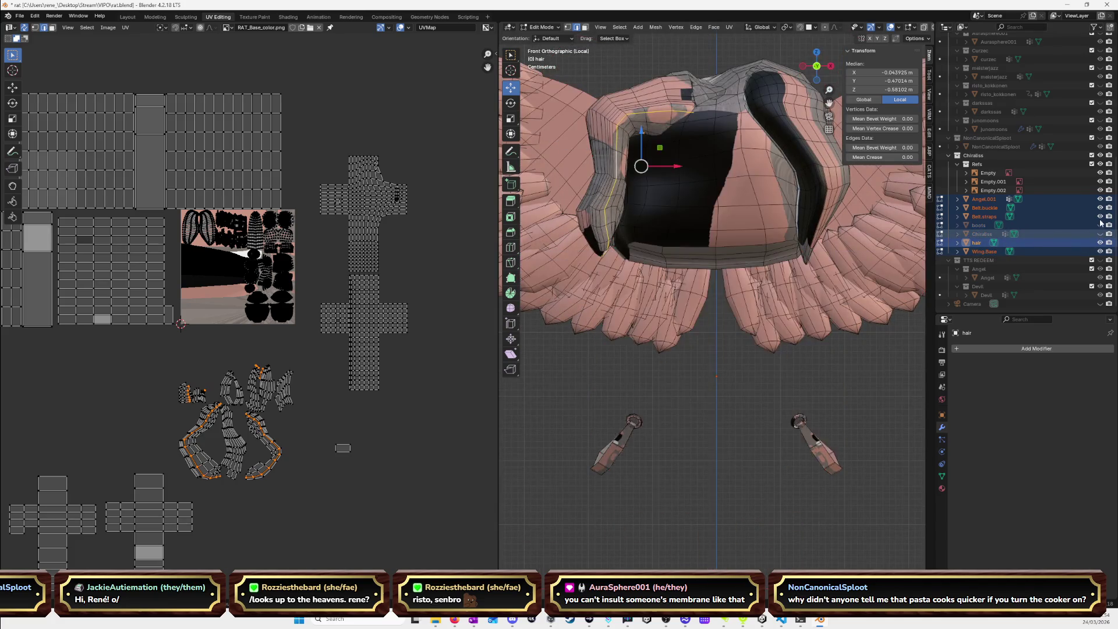
left_click_drag(1100, 224, 1100, 199)
mouse_move(699, 174)
middle_mouse_down()
mouse_move(680, 196)
mouse_move(704, 213)
middle_mouse_up()
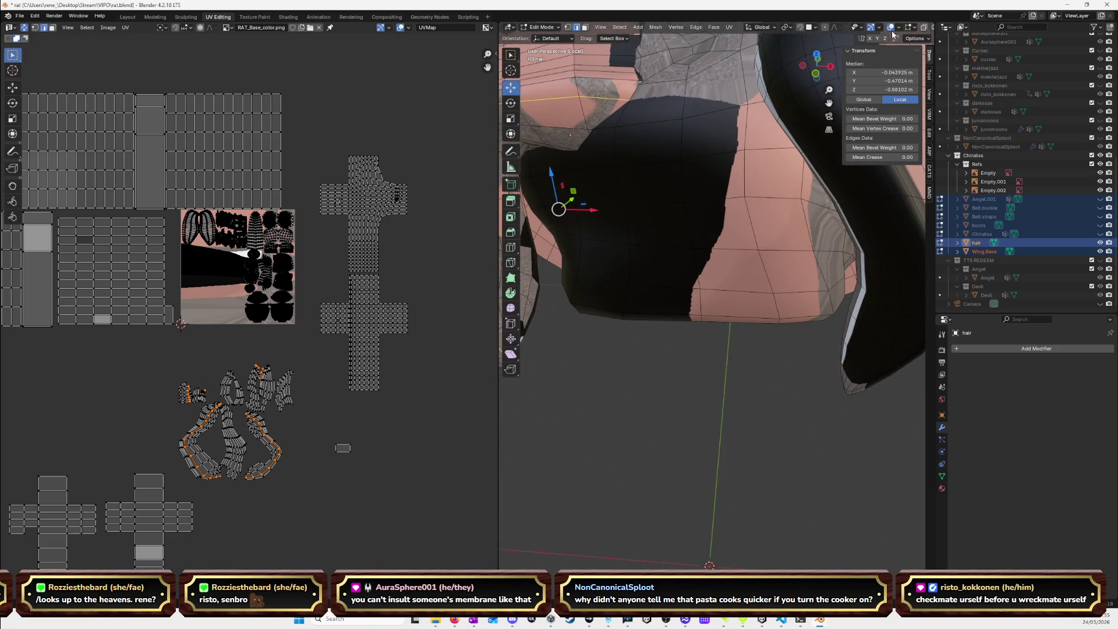
left_click(931, 27)
middle_click_drag(662, 157, 648, 149)
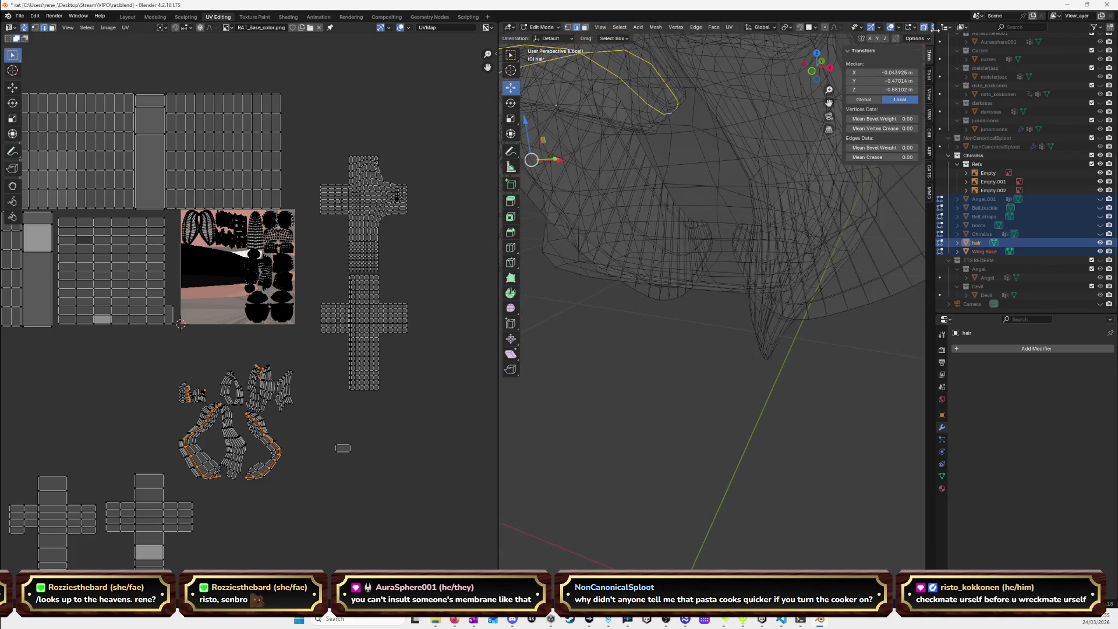
scroll(697, 220, "down", 8)
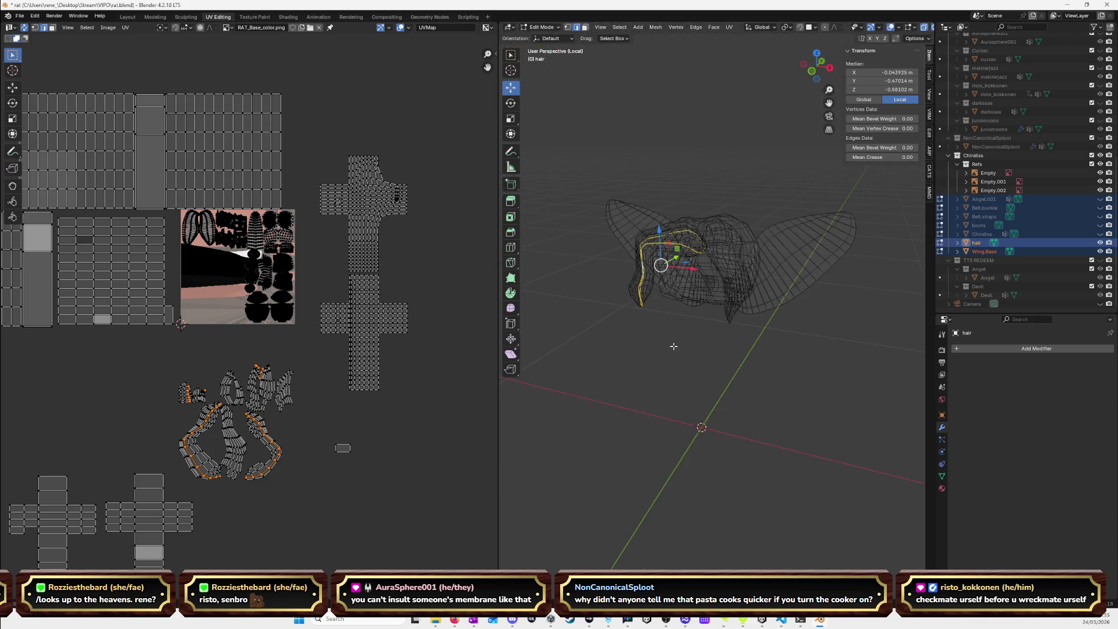
Clear Seam on the selected hair edges and unhide all hidden objects.
key("ctrl+e")
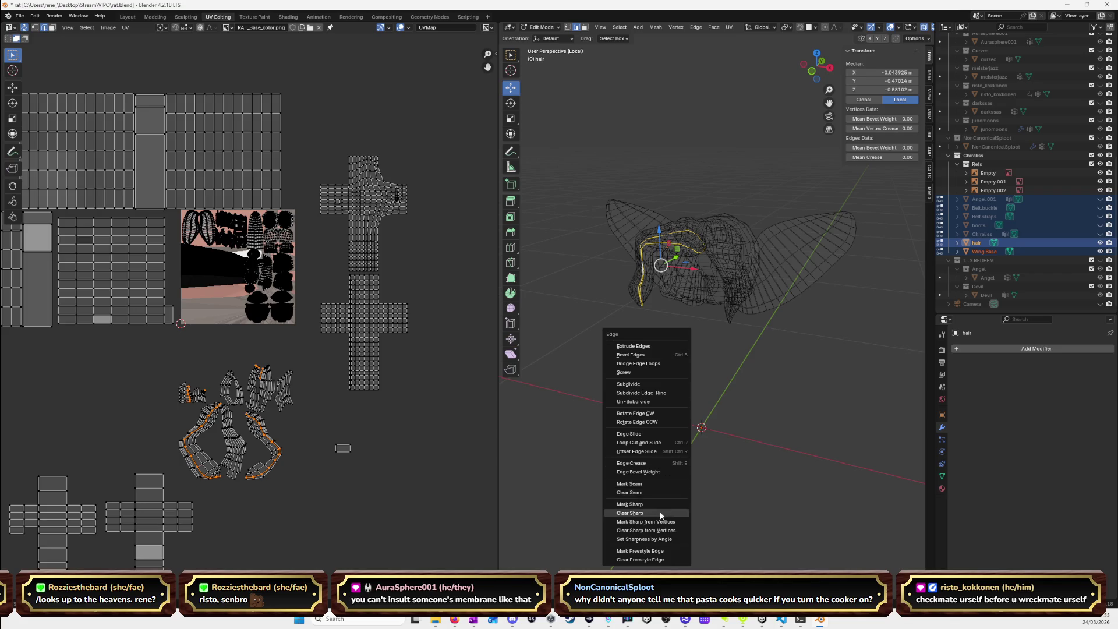
left_click(658, 492)
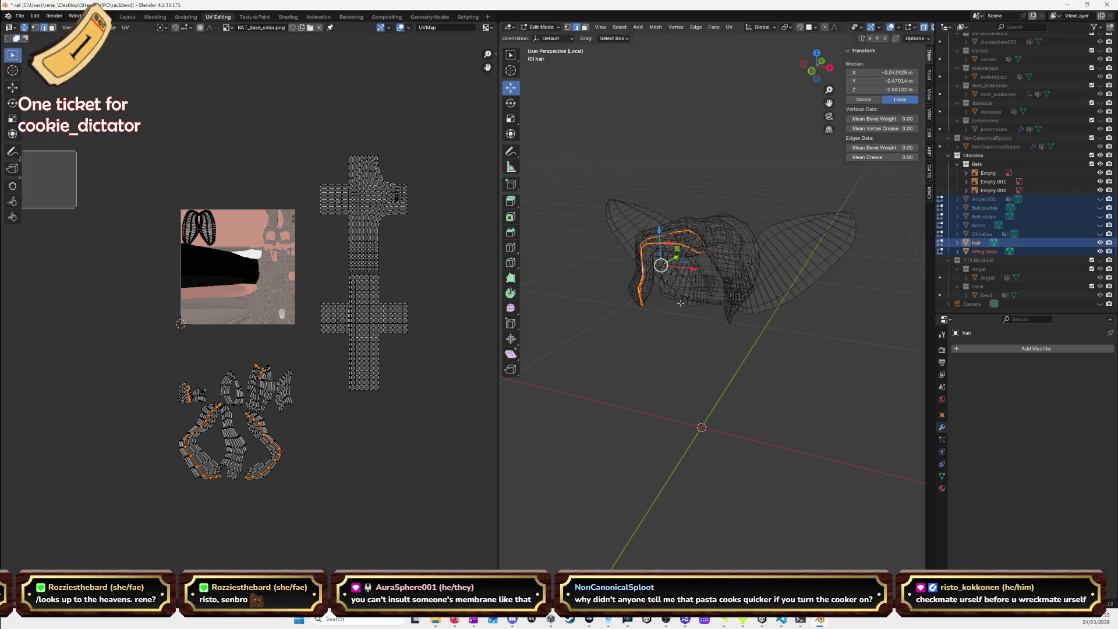
key("alt+h")
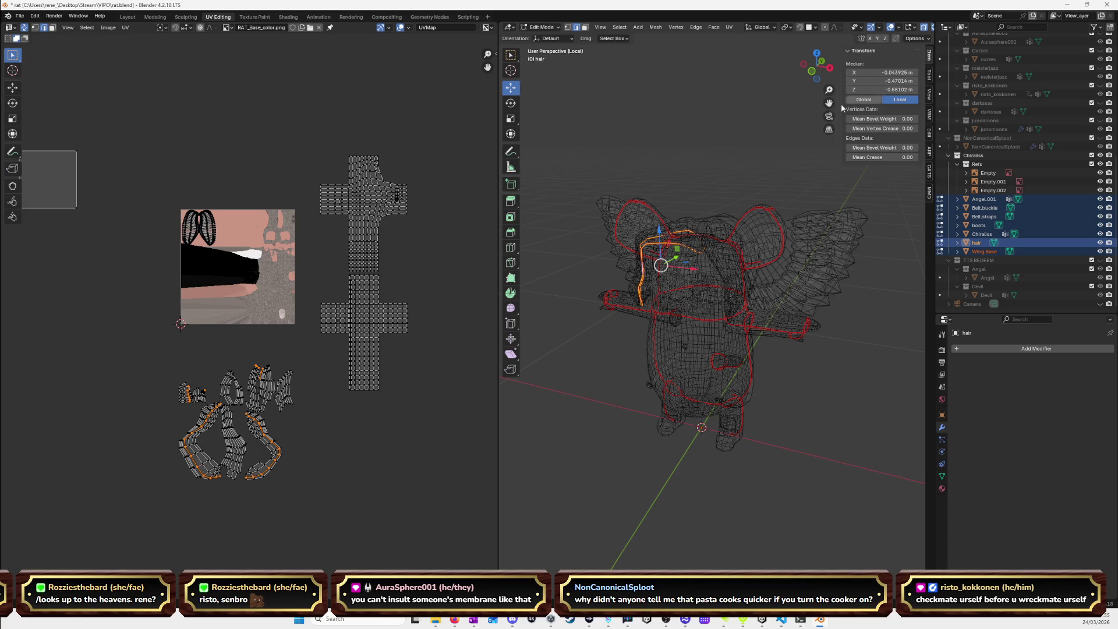
left_click(812, 71)
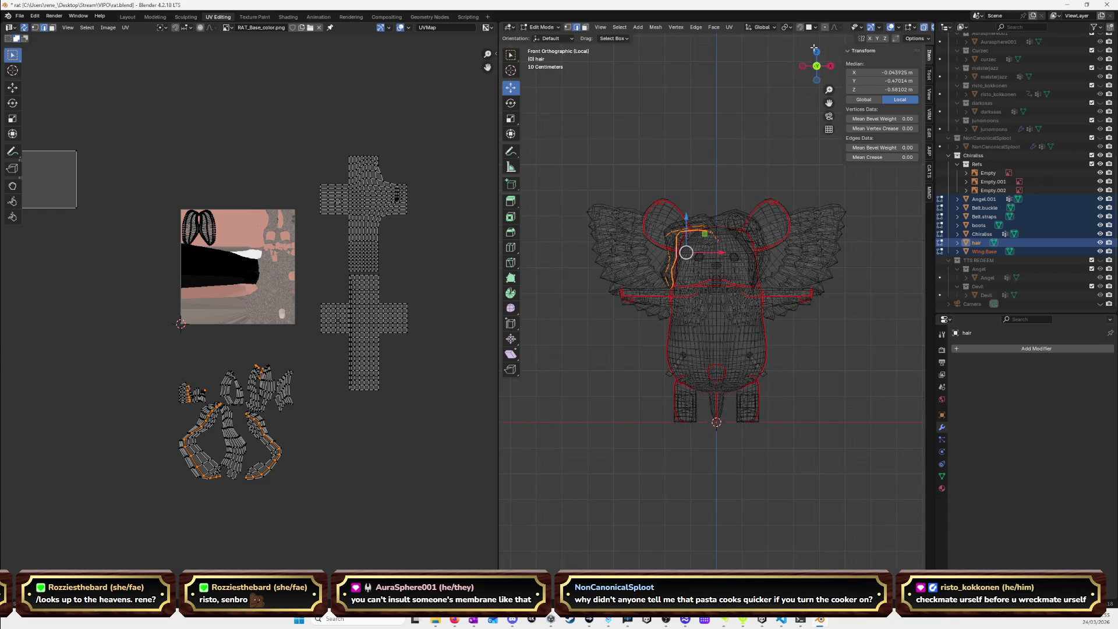
In Material Preview, unwrap the linked left hair strand and move its islands down.
left_click_drag(933, 41, 975, 40)
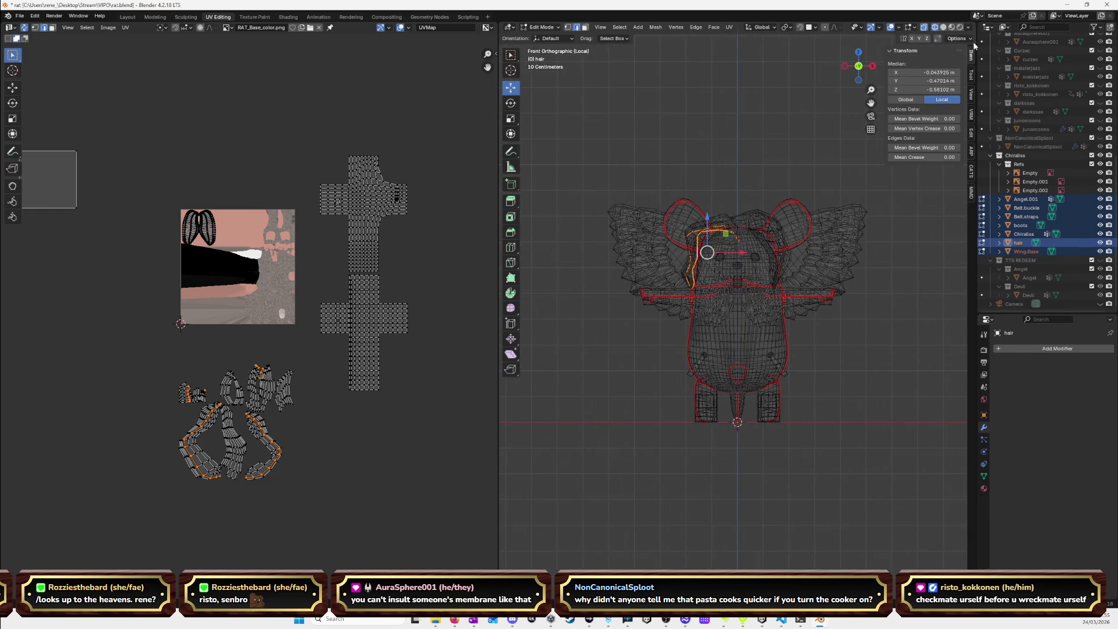
left_click(951, 27)
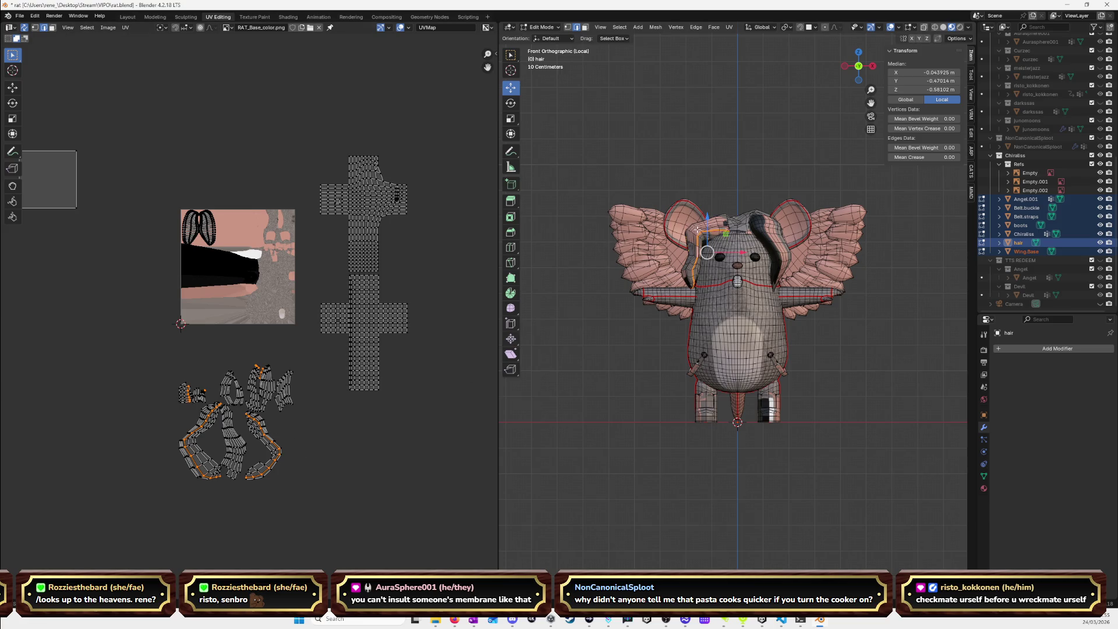
key("ctrl+l")
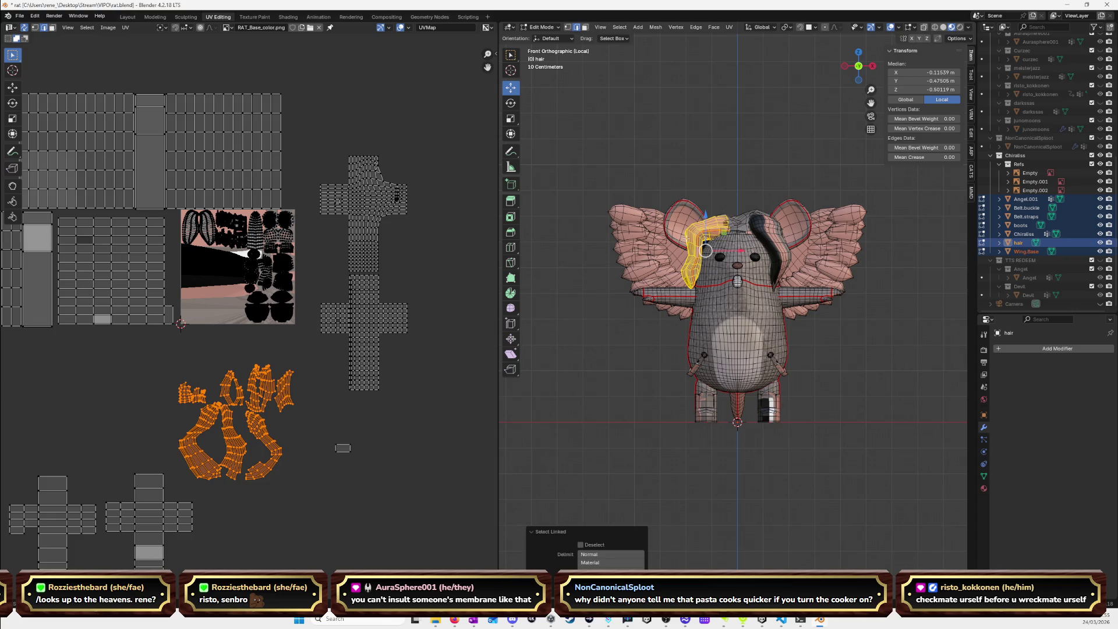
key("u")
left_click(589, 338)
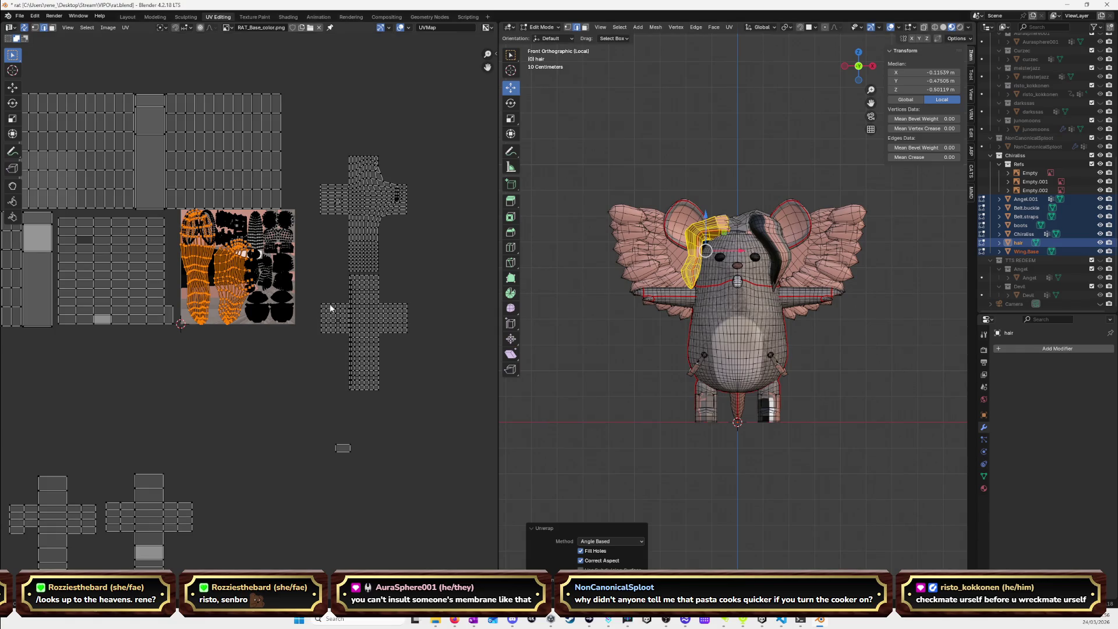
key("g")
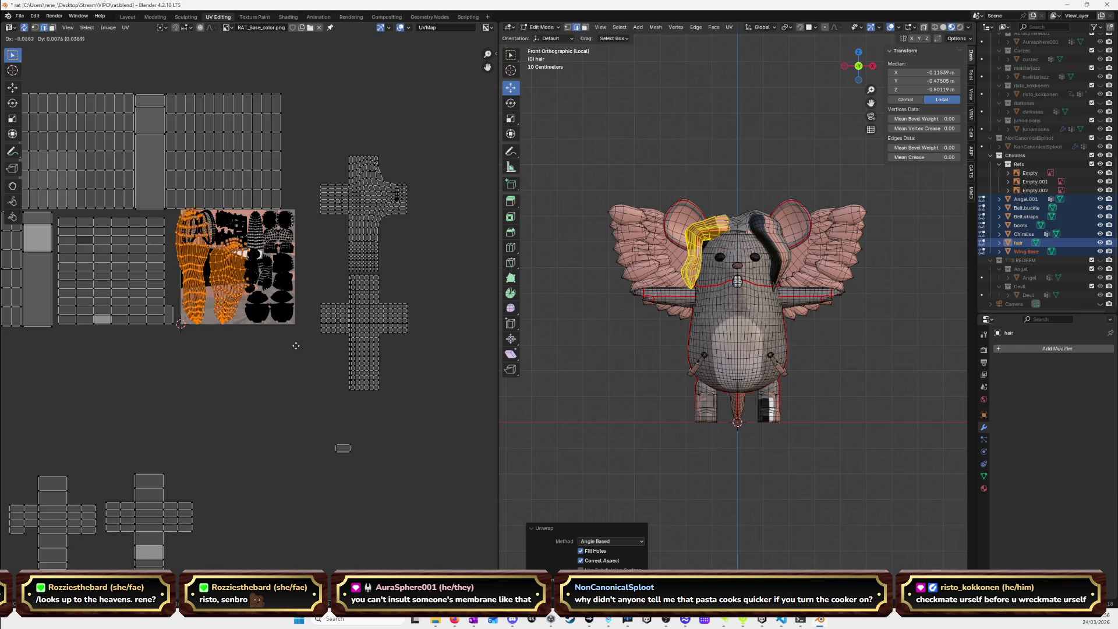
left_click(319, 472)
Box-select both hair UV islands in face mode and shrink them.
left_click(280, 415)
left_click(247, 405)
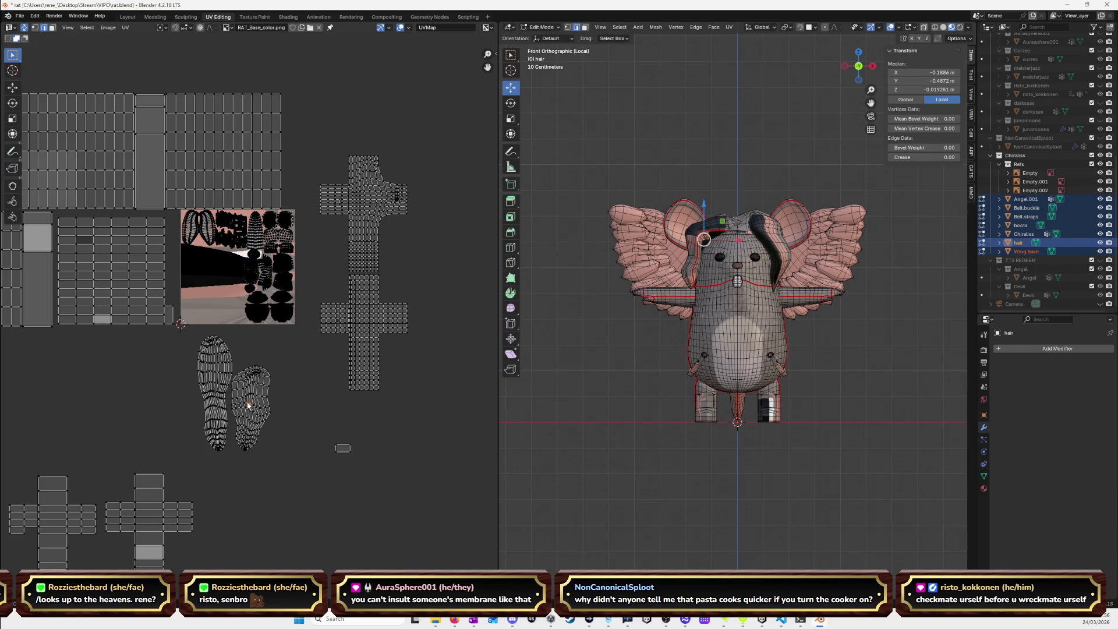
left_click(218, 398)
left_click(305, 446)
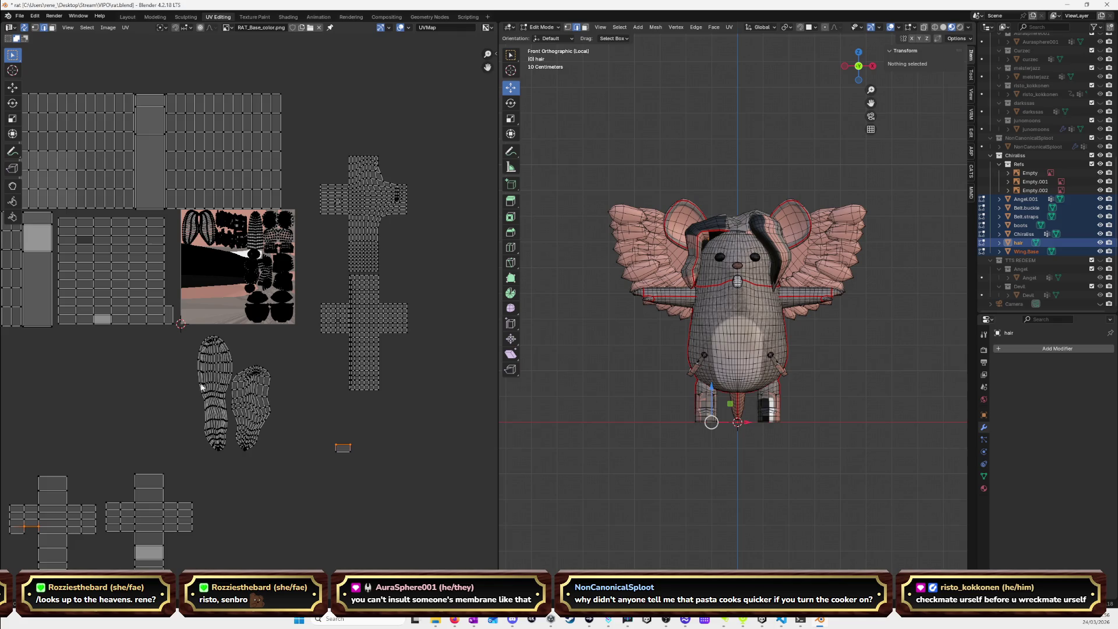
left_click(52, 27)
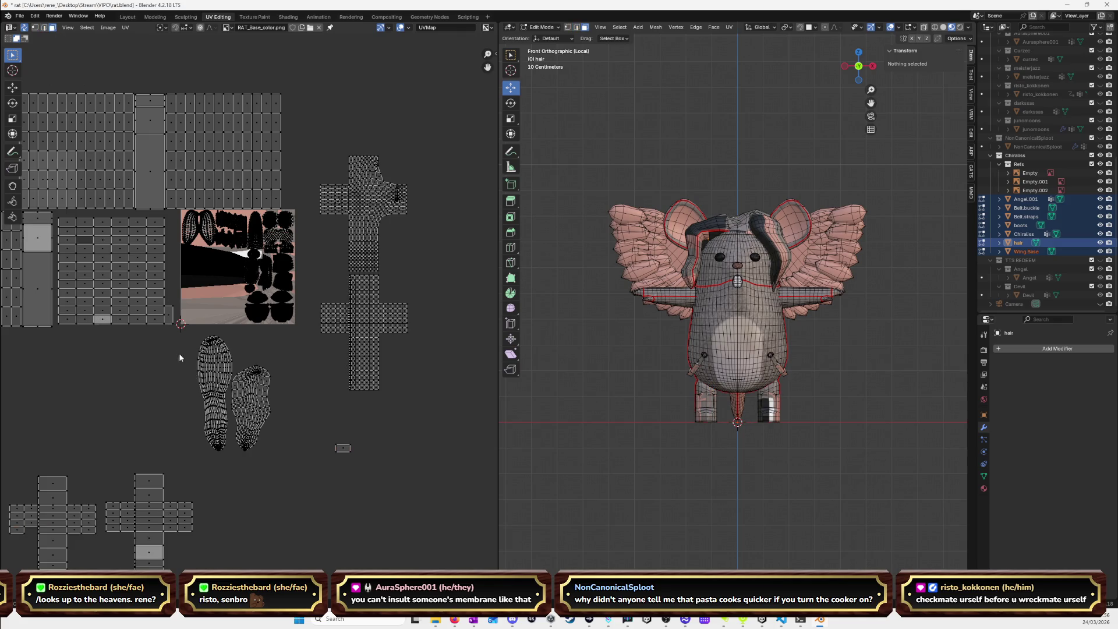
left_click_drag(182, 334, 284, 459)
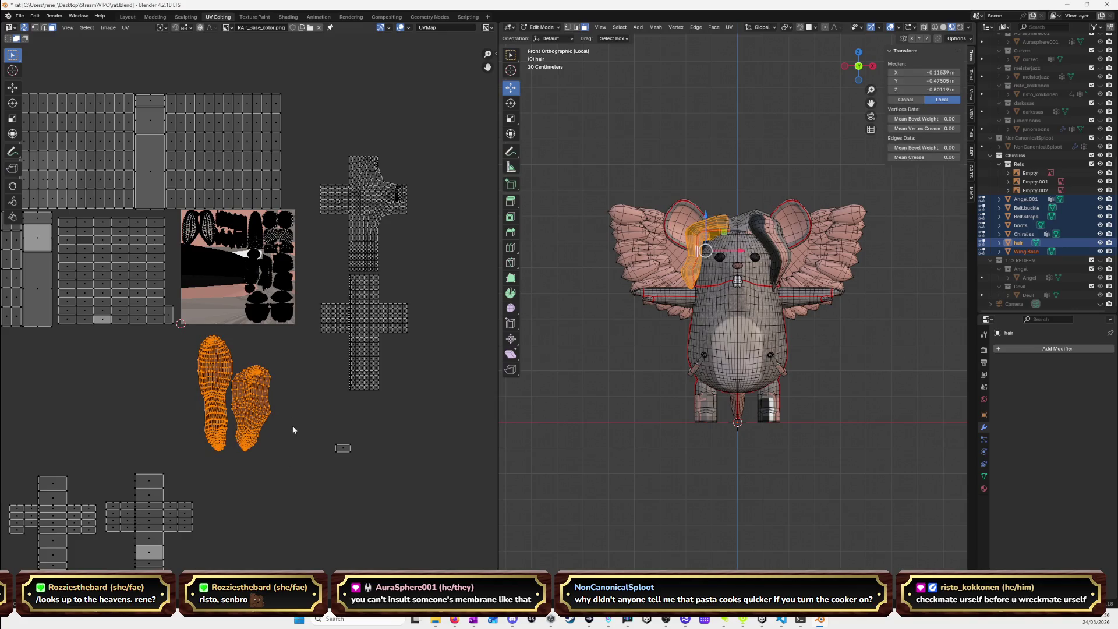
key("s")
left_click(256, 407)
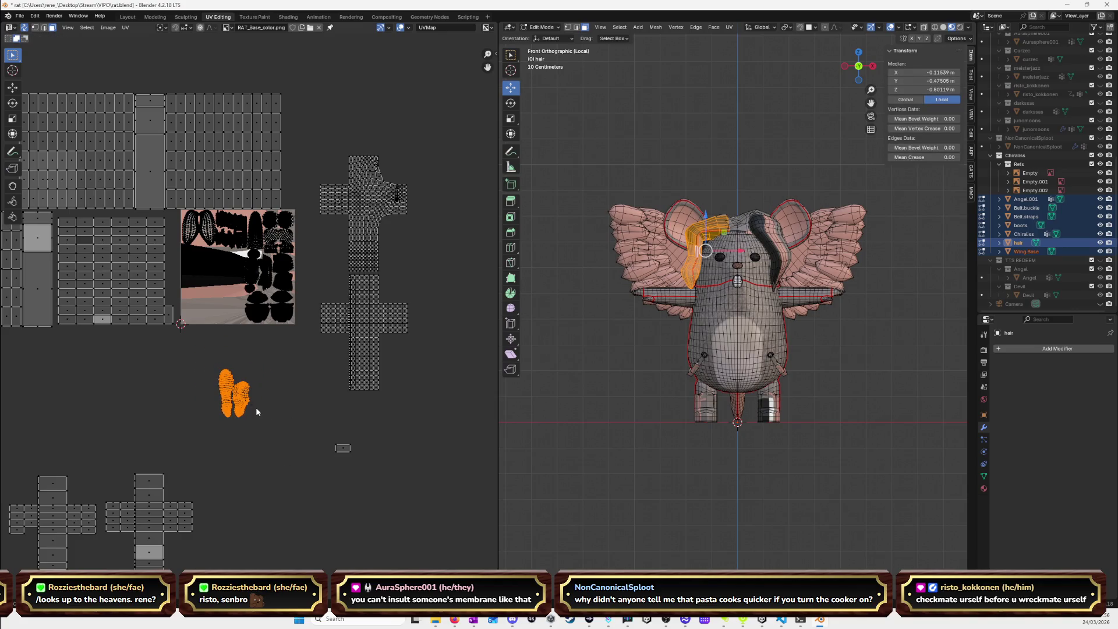
Place the shrunken hair islands at the texture image's left edge.
key("g")
left_click(214, 282)
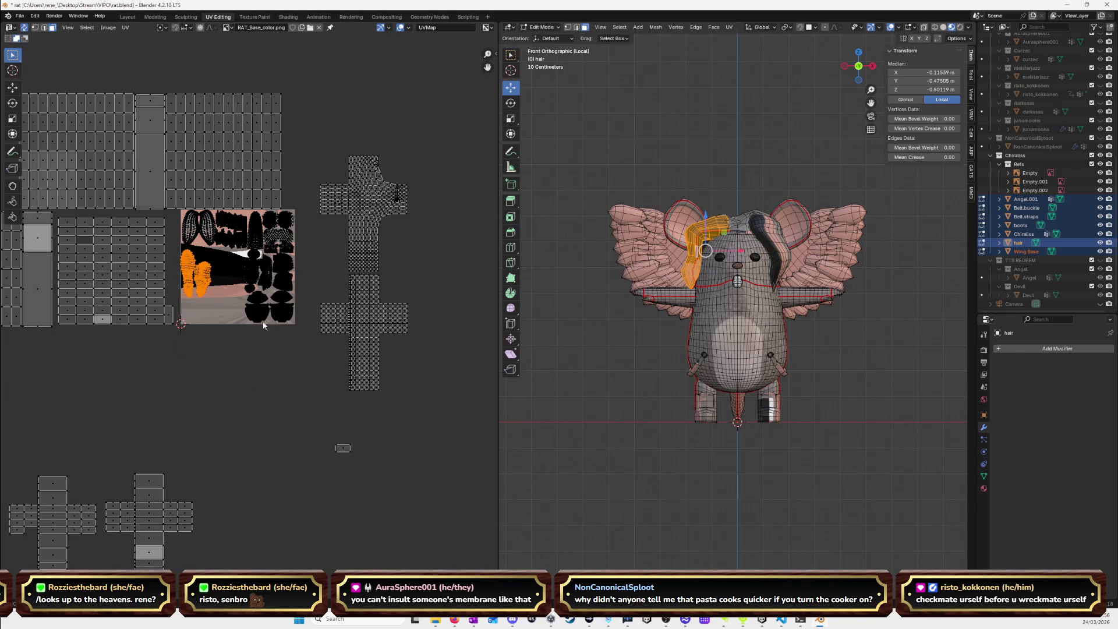
key("alt+a")
left_click(377, 320)
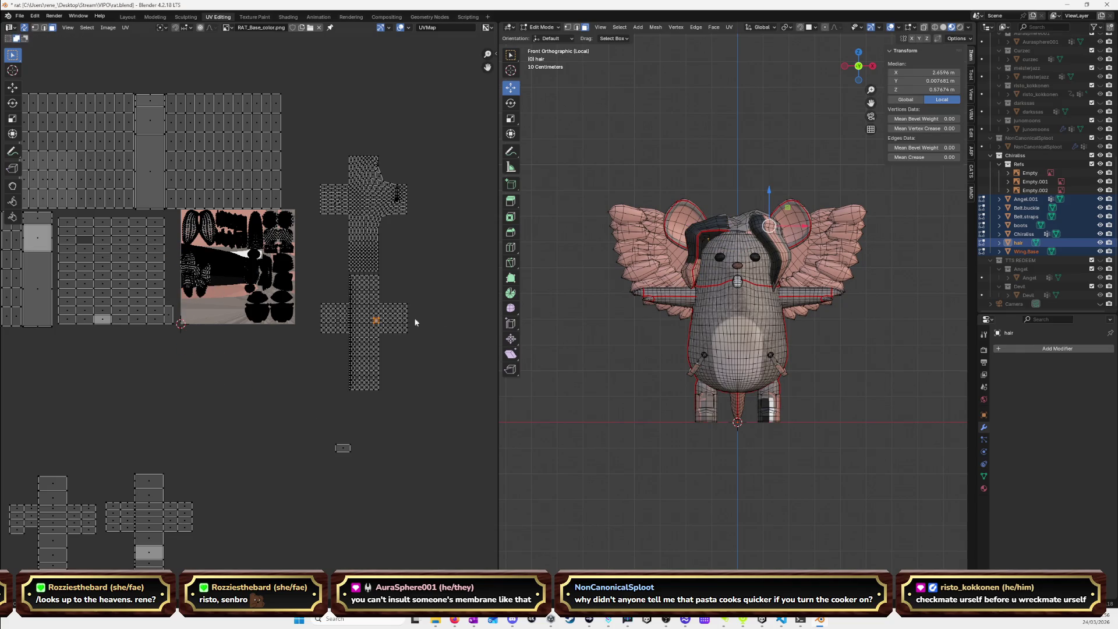
Select and frame the other hair strand's cross-shaped island.
left_click(782, 249)
key("ctrl+l")
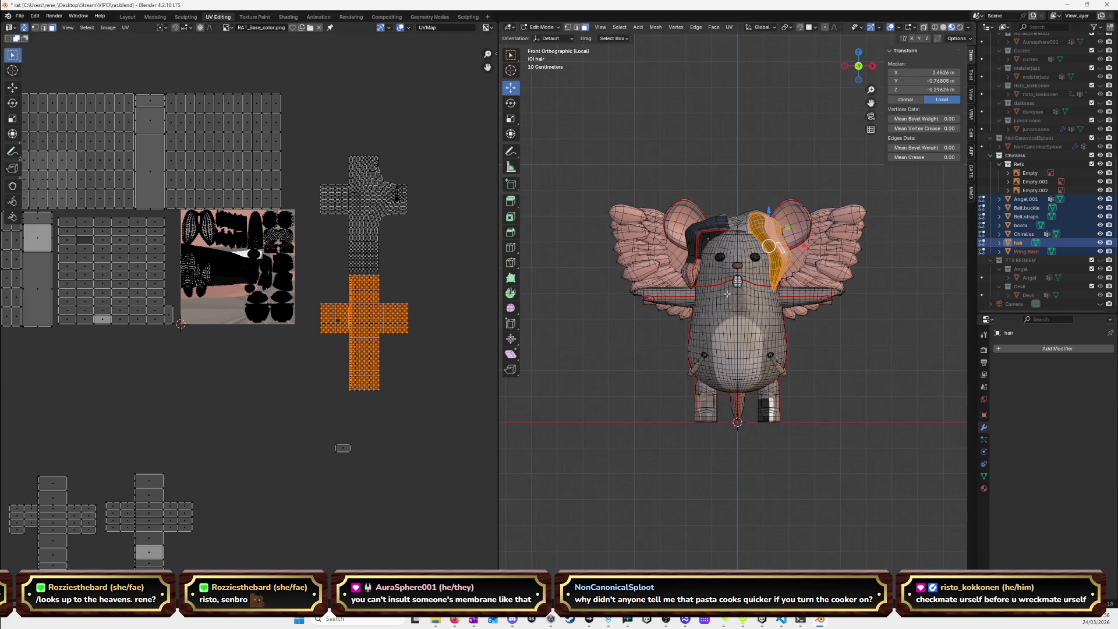
key("KP_Decimal")
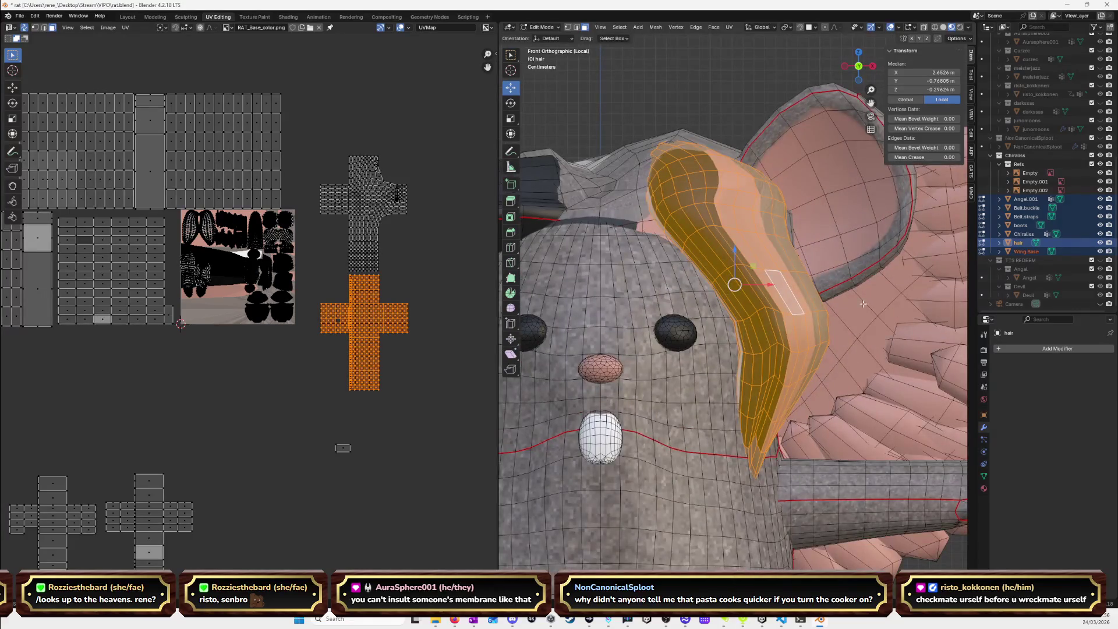
mouse_move(801, 257)
middle_mouse_down()
mouse_move(780, 279)
mouse_move(798, 323)
middle_mouse_up()
Mark a lengthwise edge loop on that strand as a seam.
key("alt+a")
key("2")
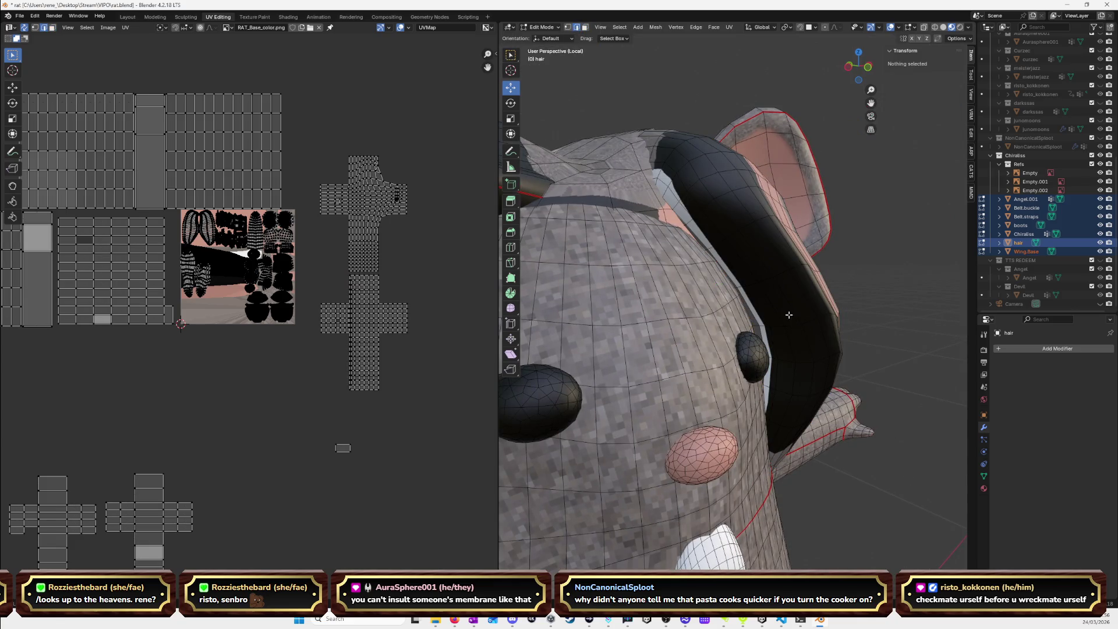
left_click(804, 308, "alt")
mouse_move(772, 308)
middle_mouse_down()
mouse_move(728, 326)
mouse_move(806, 306)
mouse_move(766, 278)
mouse_move(805, 300)
middle_mouse_up()
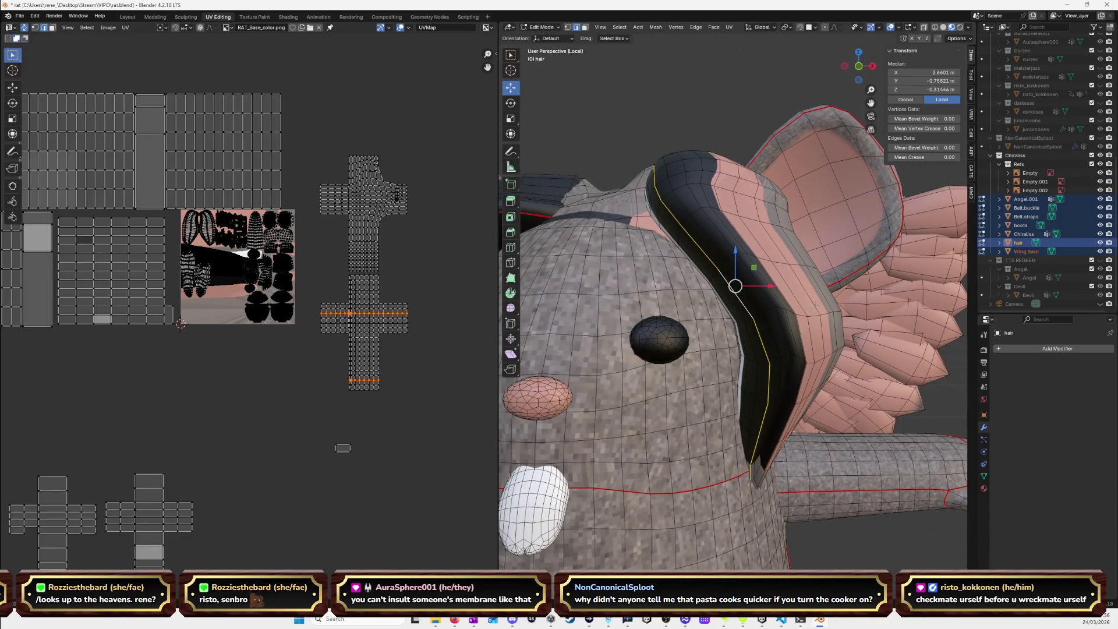
key("ctrl+e")
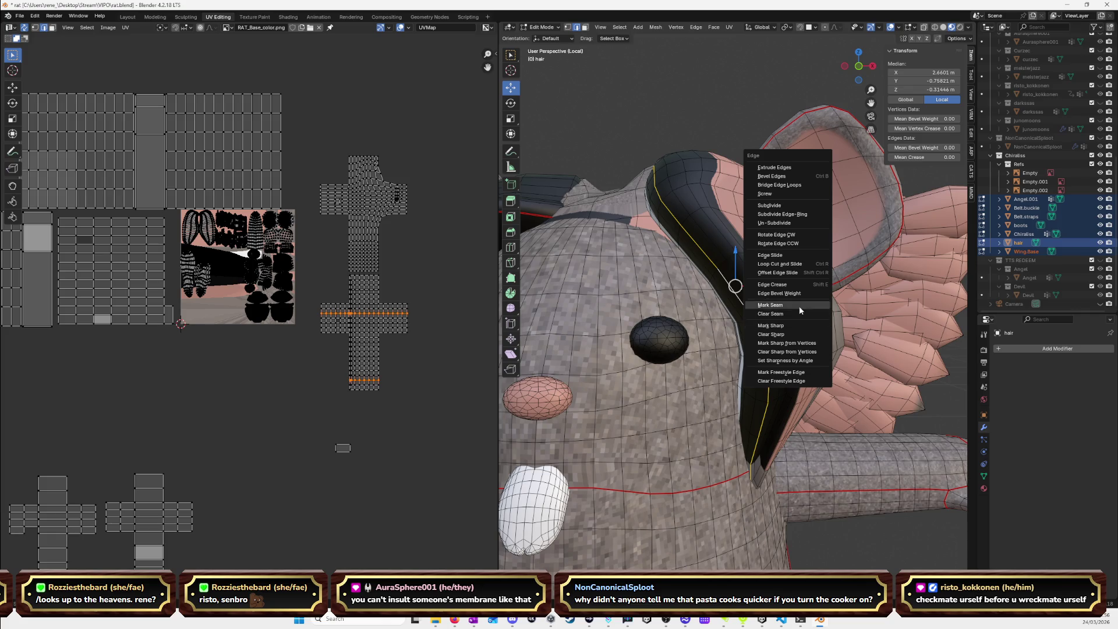
left_click(798, 305)
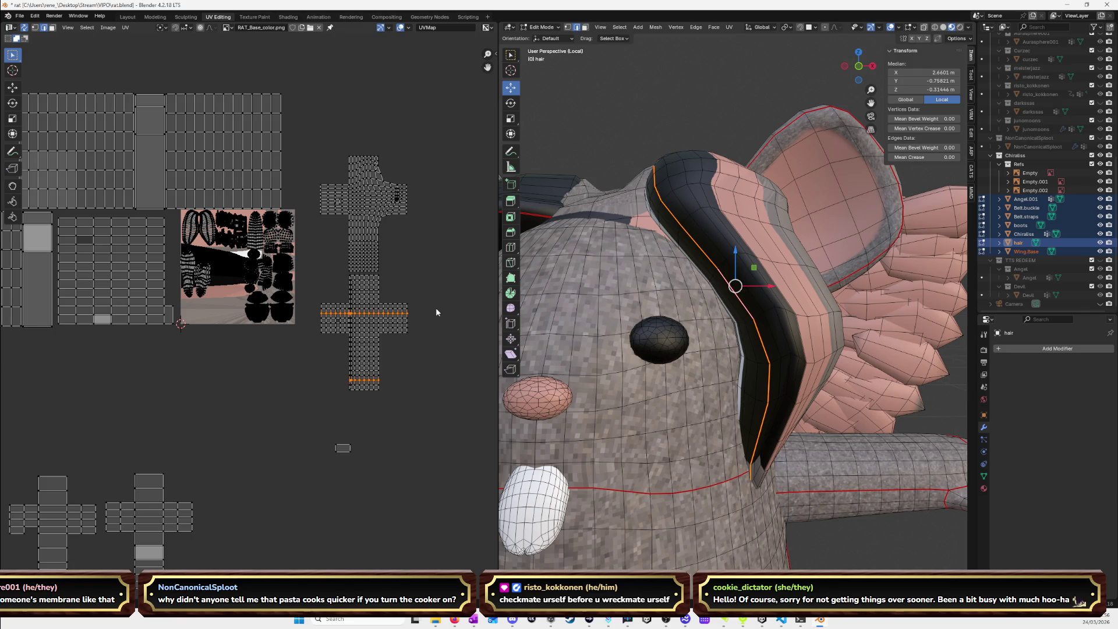
Select the seamed hair strand and re-unwrap it with Smart UV Project.
key("l")
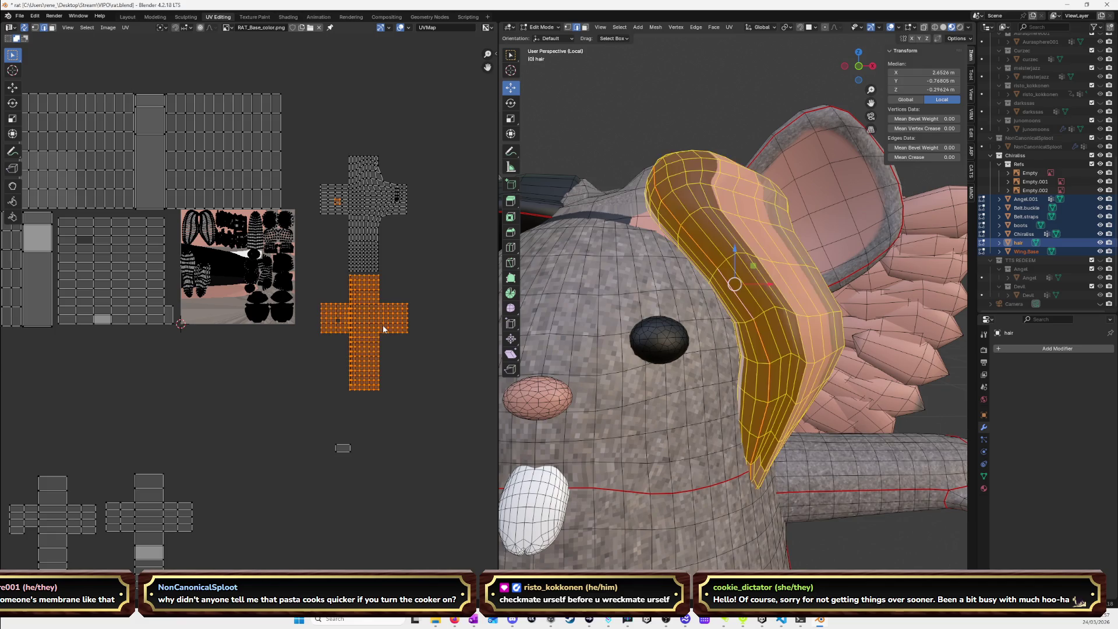
left_click(412, 373)
key("l")
mouse_move(680, 270)
middle_mouse_down()
mouse_move(716, 291)
mouse_move(757, 250)
mouse_move(820, 266)
mouse_move(660, 346)
middle_mouse_up()
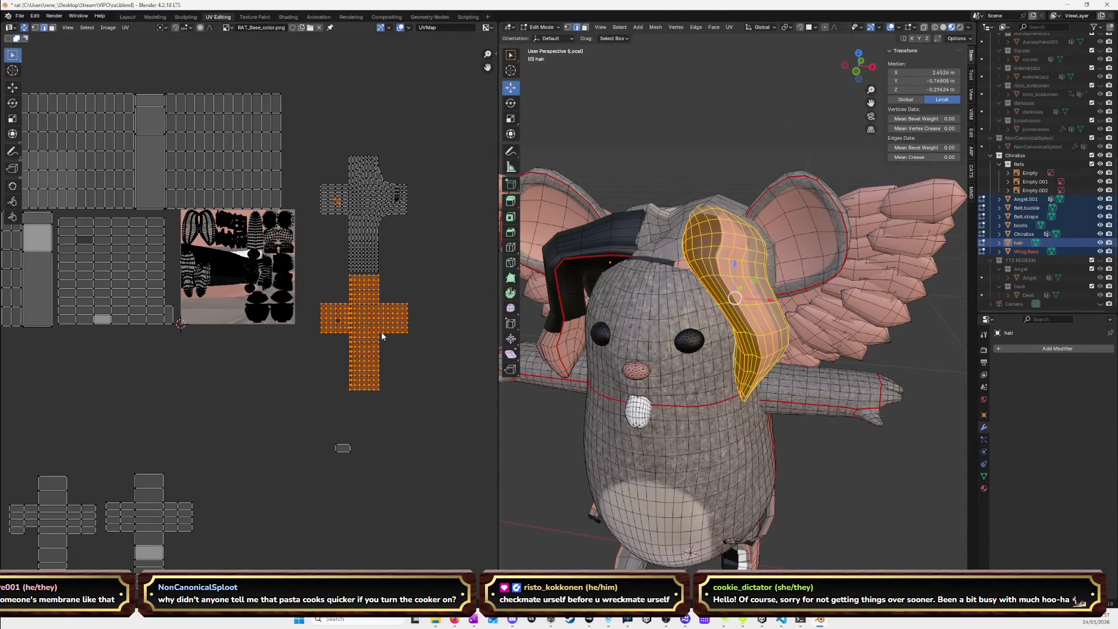
key("u")
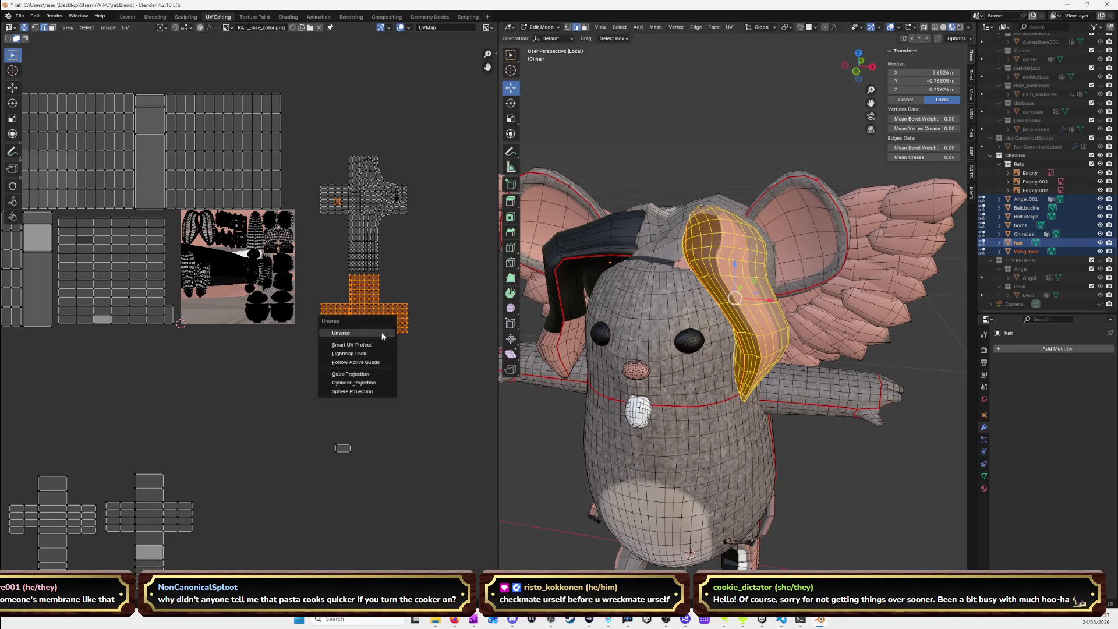
left_click(372, 345)
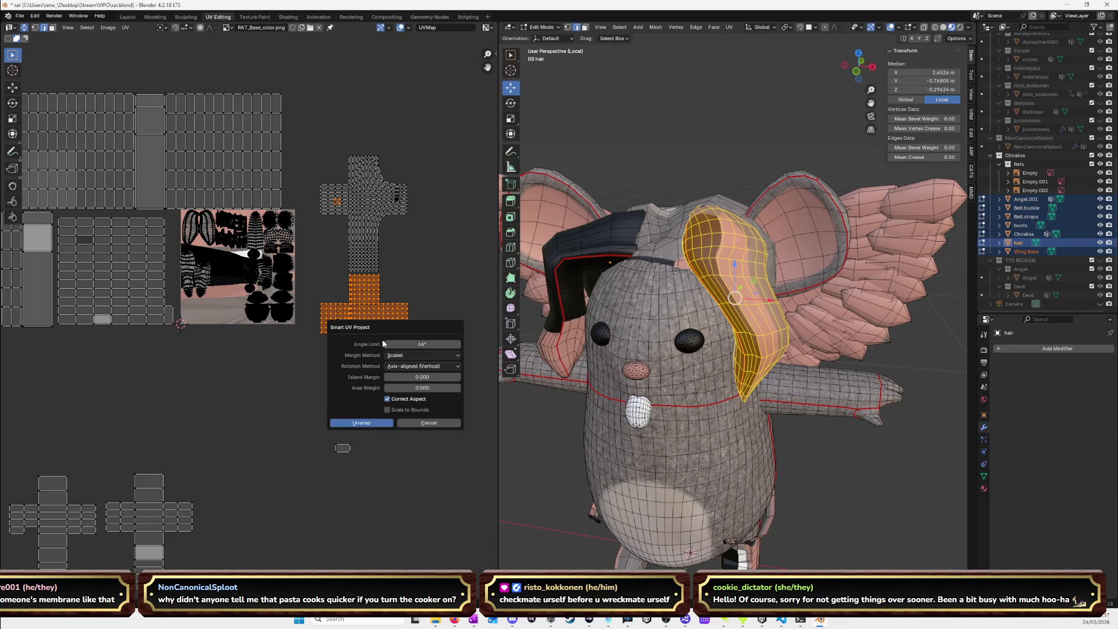
left_click(361, 423)
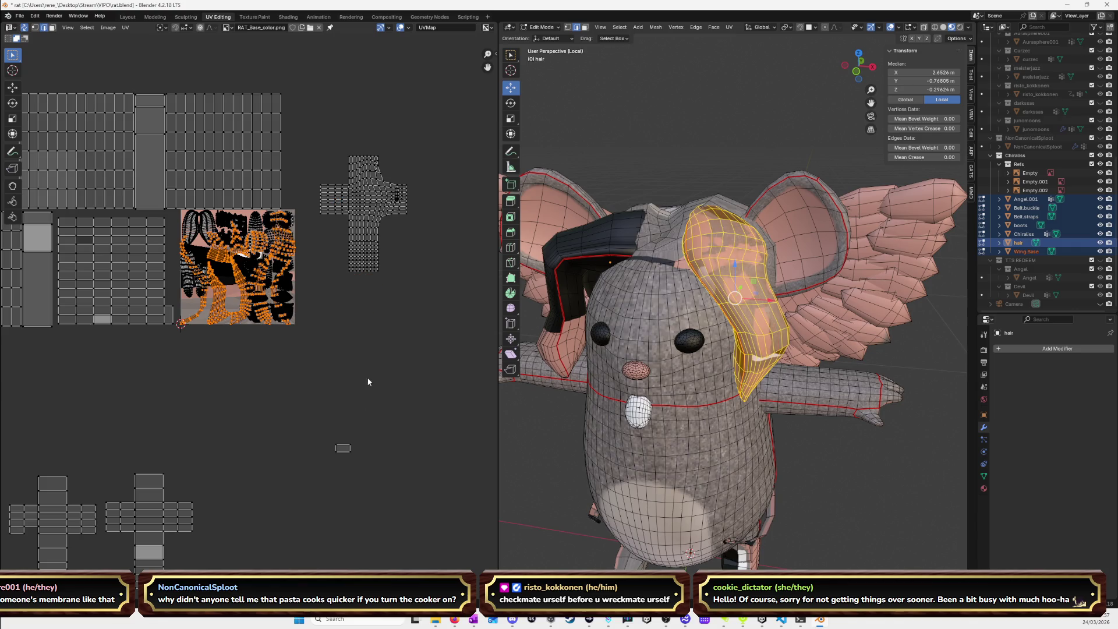
Unwrap the strand again and place its two new islands on the texture.
key("u")
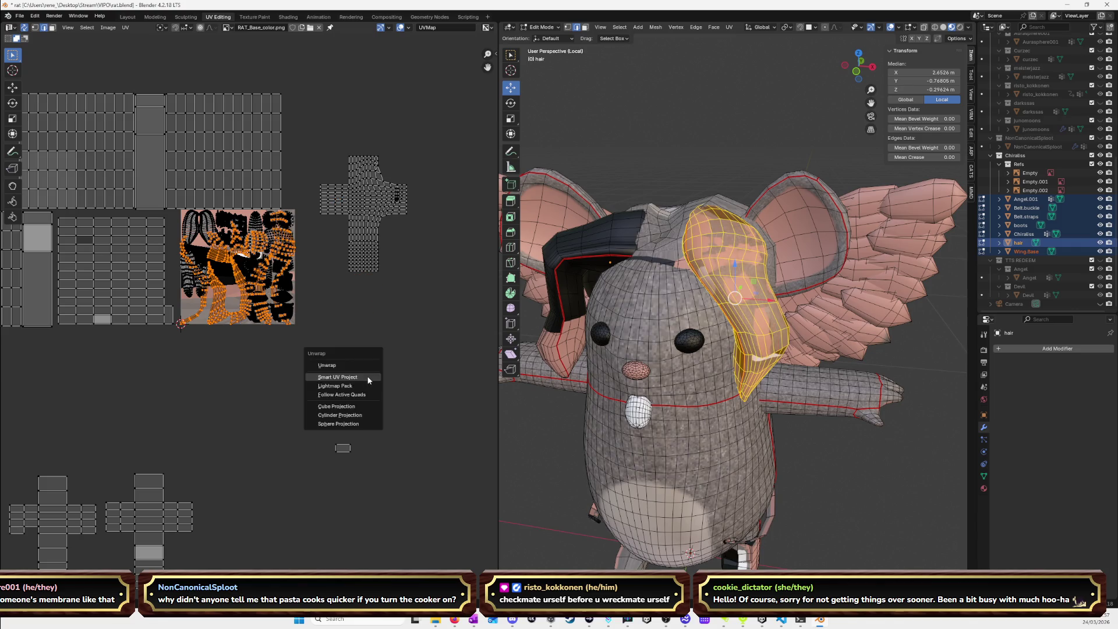
left_click(362, 366)
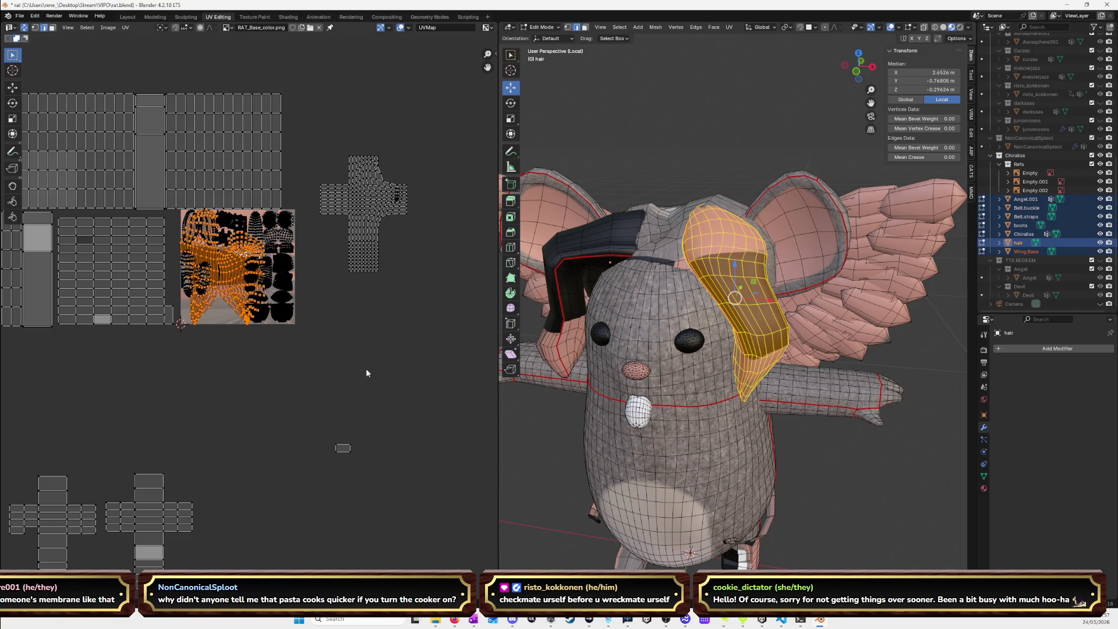
key("g")
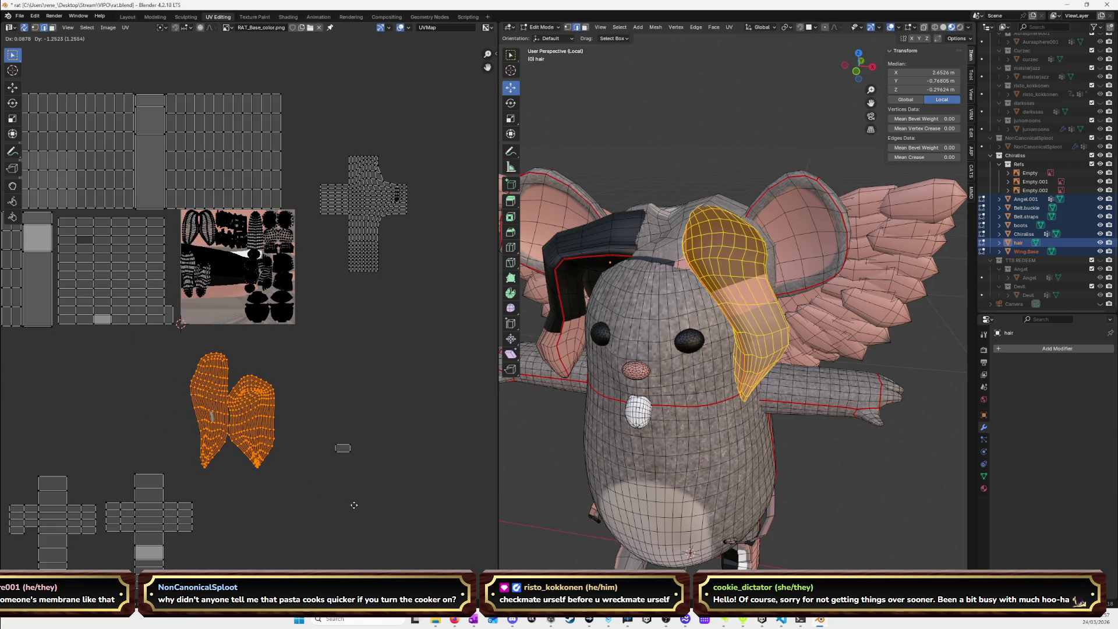
left_click(326, 378)
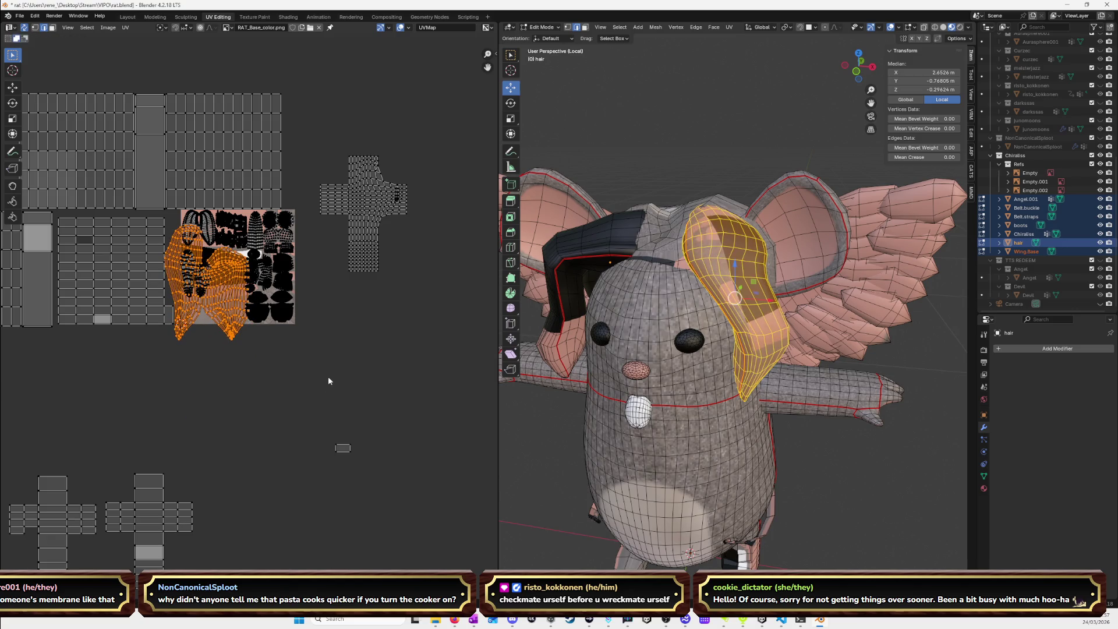
scroll(327, 376, "up", 5)
Scale the second strand's islands down and drop them on the black area beside the grey islands.
key("s")
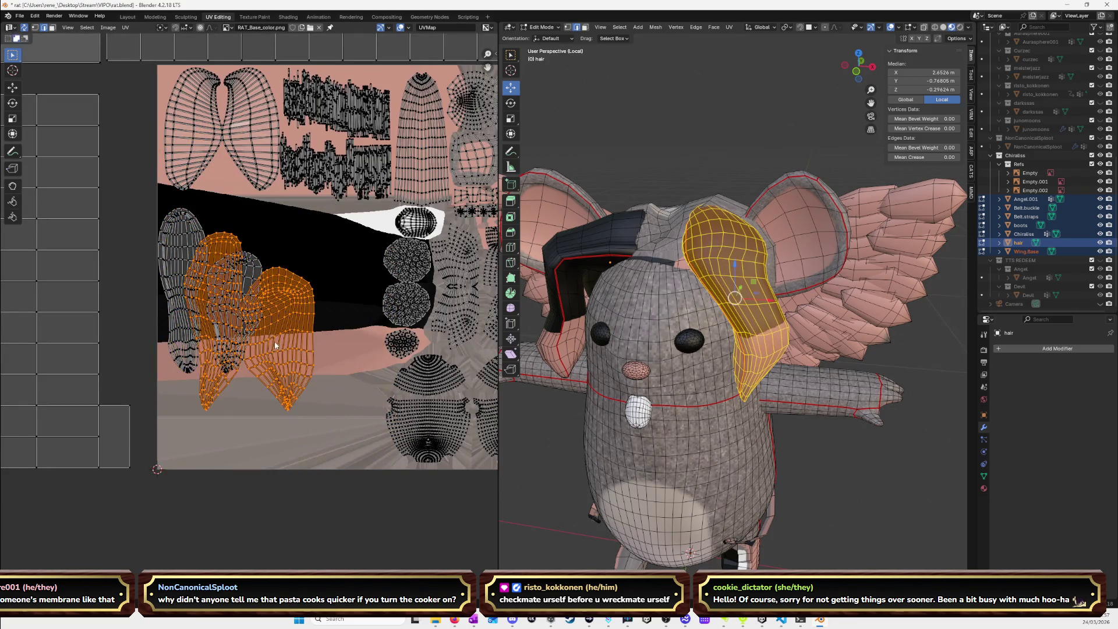
key("g")
left_click(243, 314)
key("s")
left_click(339, 357)
key("g")
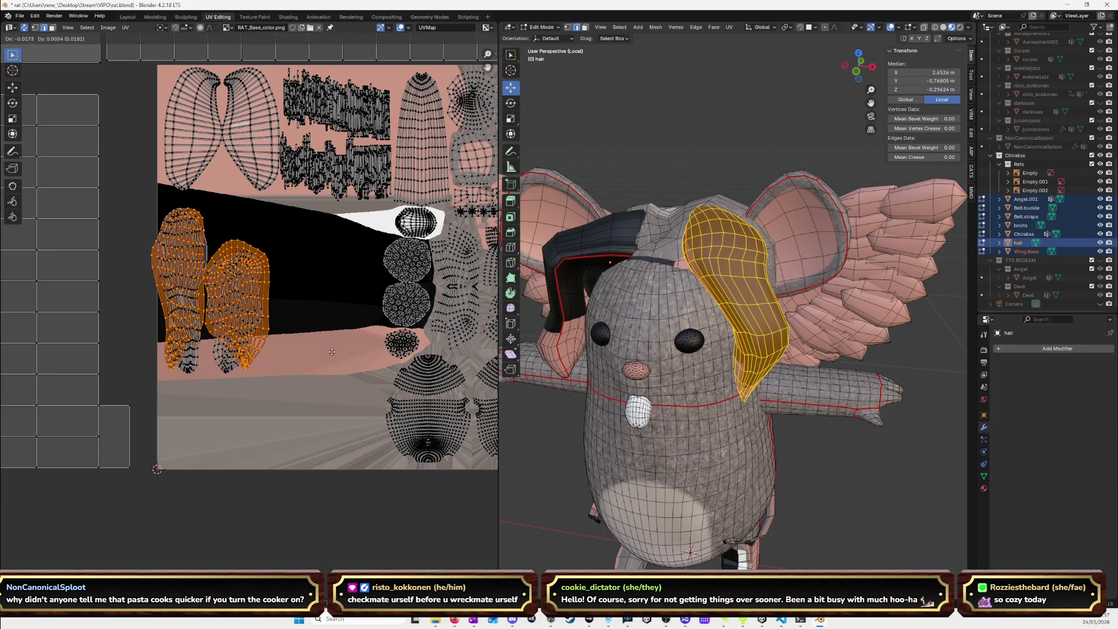
left_click(446, 357)
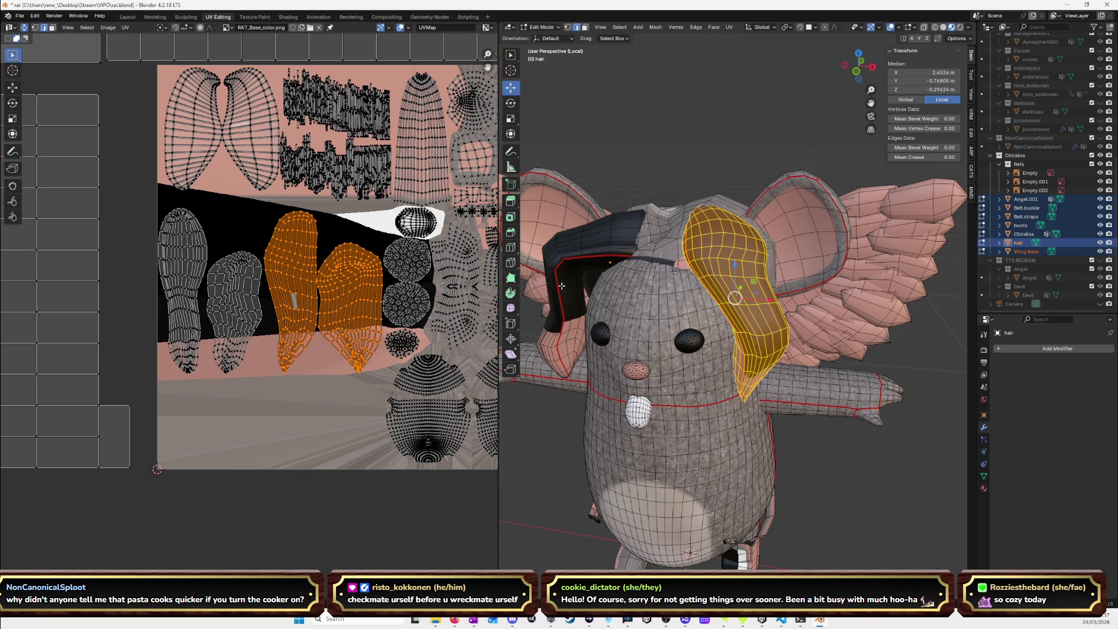
scroll(641, 239, "down", 3)
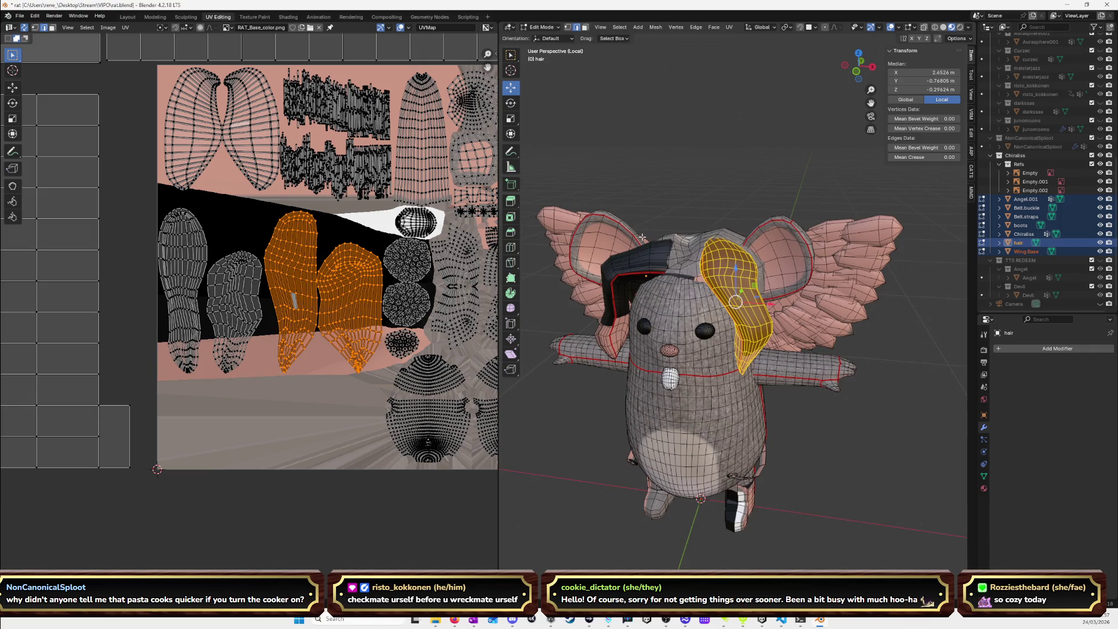
scroll(307, 305, "down", 6)
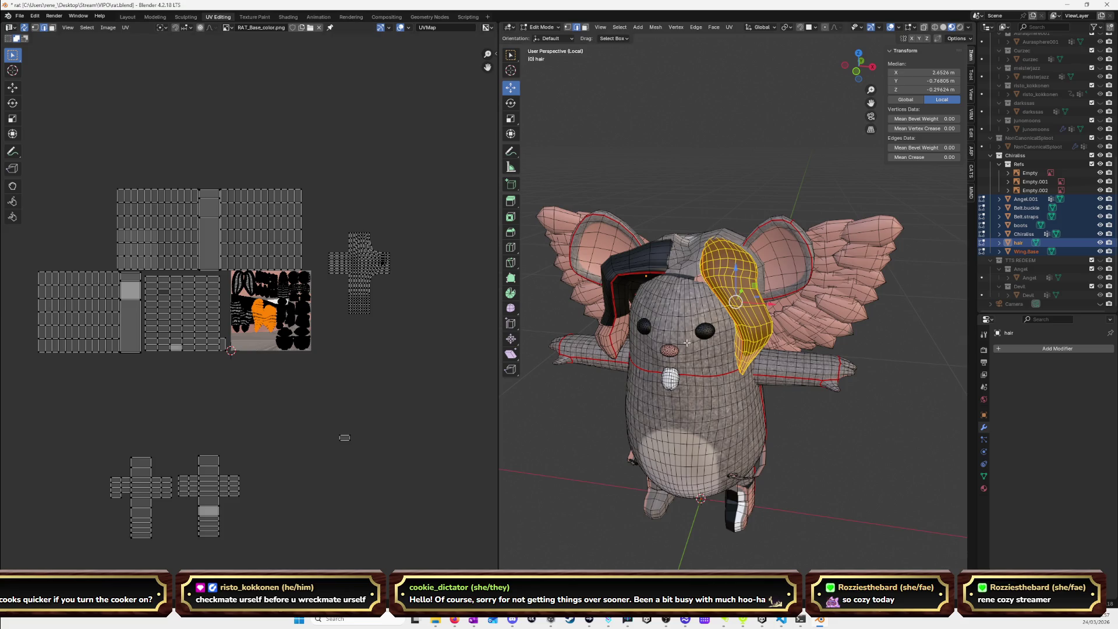
Select the connected hair cap, set a front orthographic view, and switch to the Layout workspace.
left_click(733, 174)
mouse_move(733, 173)
middle_mouse_down()
mouse_move(733, 284)
mouse_move(713, 249)
mouse_move(689, 242)
mouse_move(707, 249)
mouse_move(690, 265)
mouse_move(700, 267)
middle_mouse_up()
left_click(707, 249)
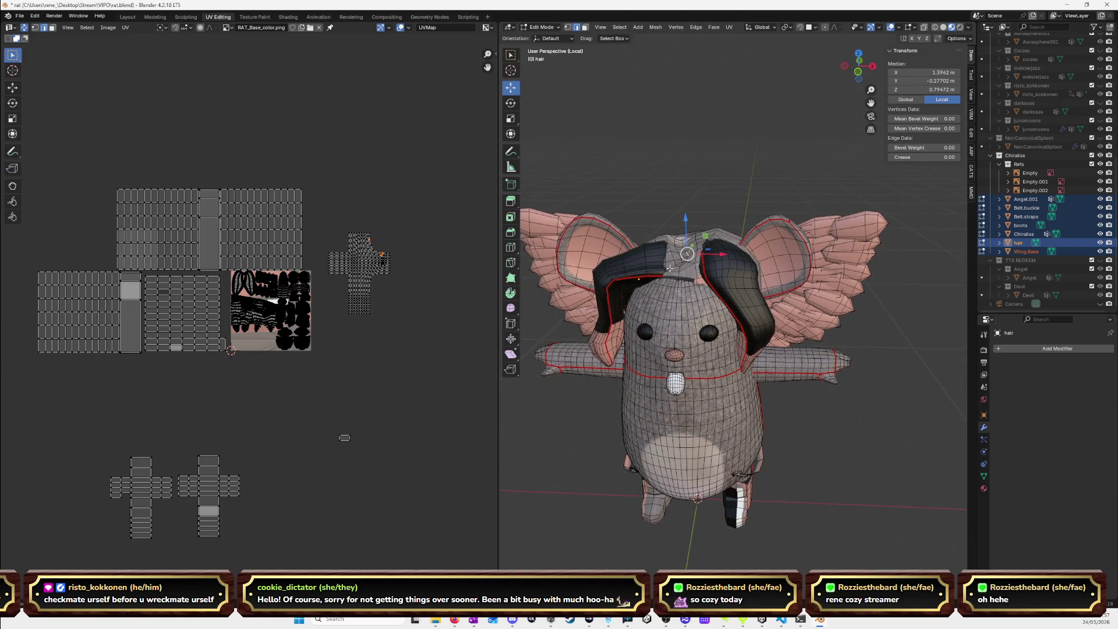
key("ctrl+l")
middle_click_drag(639, 260, 745, 252)
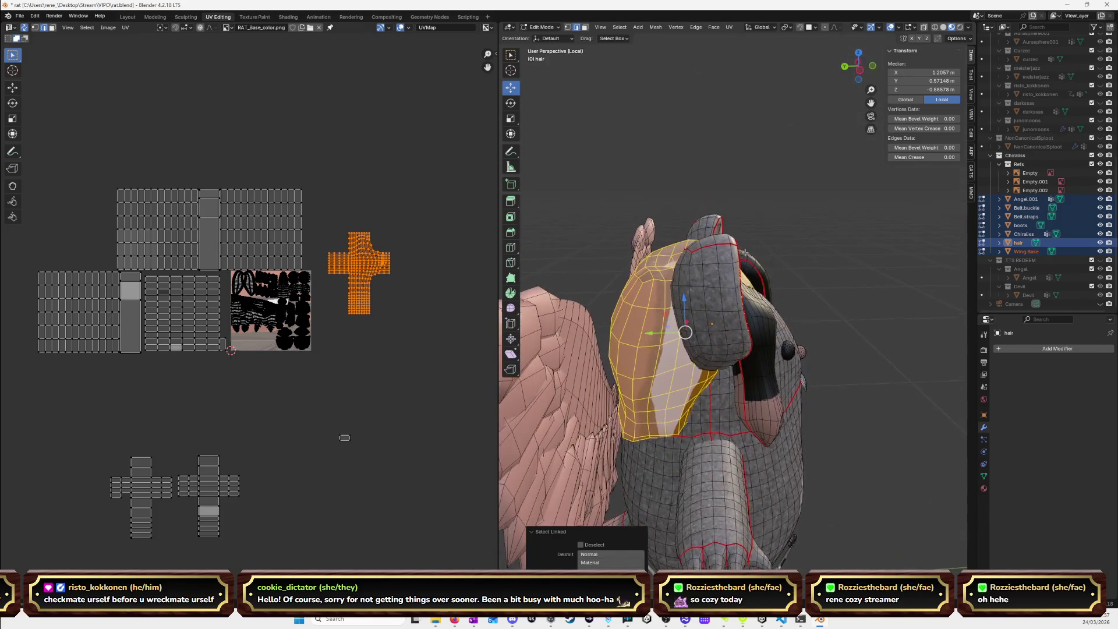
key("KP_1")
key("KP_5")
key("KP_5")
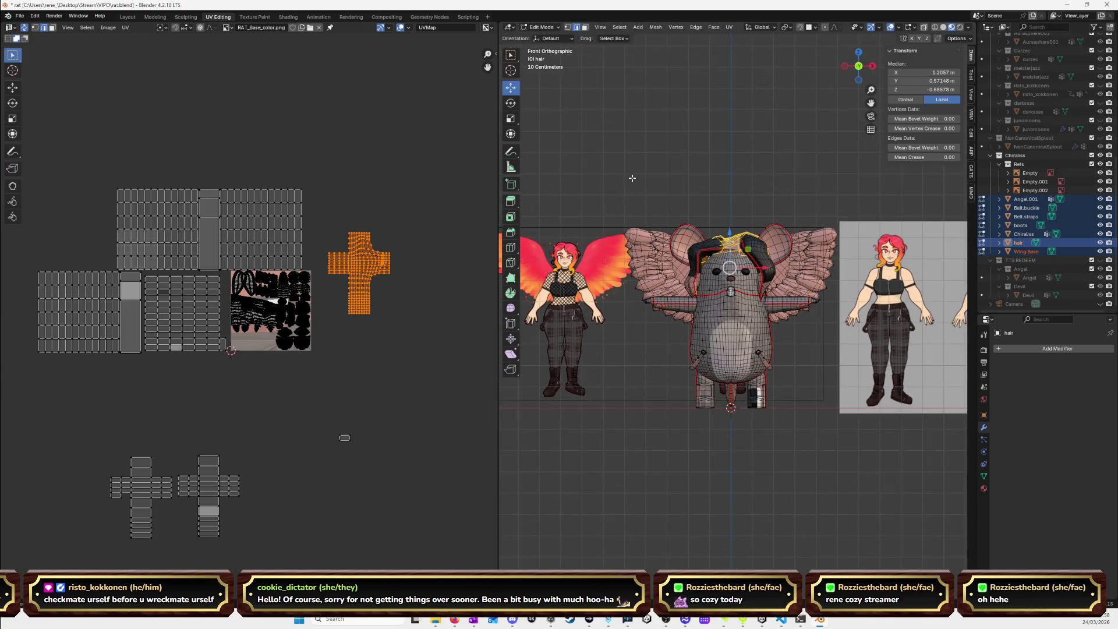
left_click(133, 19)
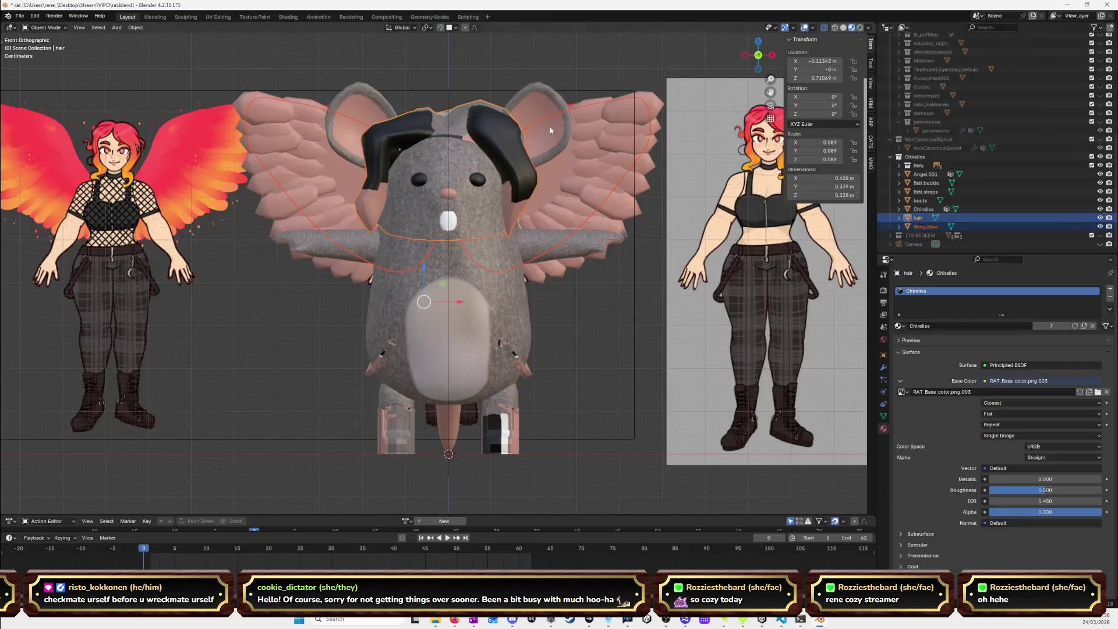
Isolate the hair in Local View, enter Edit Mode, and clear its selection.
middle_click_drag(550, 130, 585, 167)
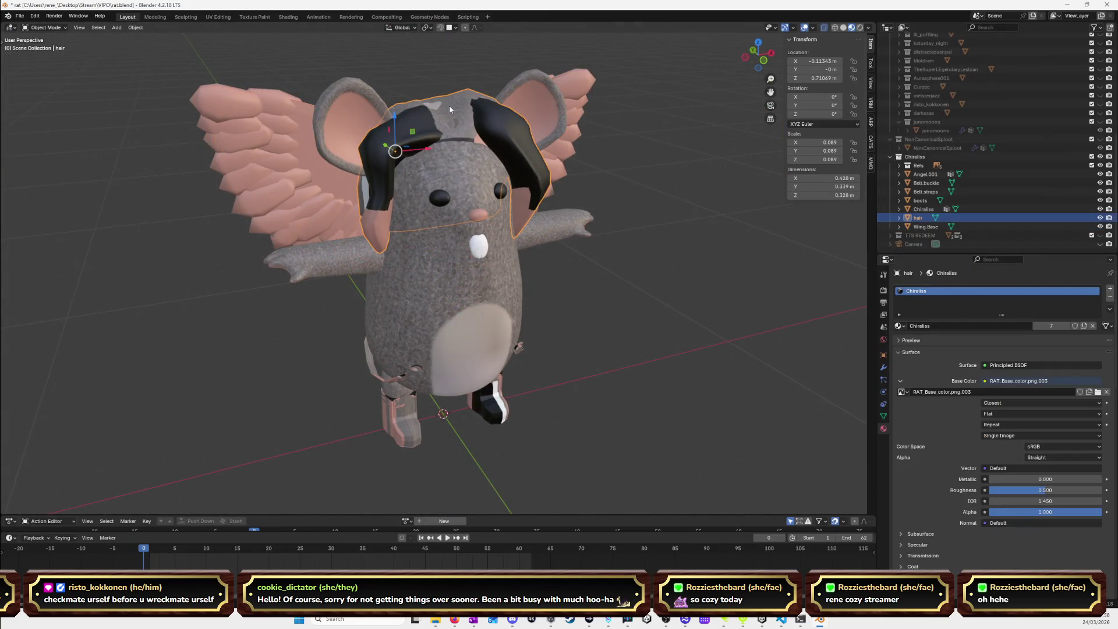
key("KP_Divide")
key("Tab")
mouse_move(451, 107)
middle_mouse_down()
mouse_move(485, 217)
mouse_move(496, 190)
mouse_move(494, 239)
mouse_move(660, 308)
middle_mouse_up()
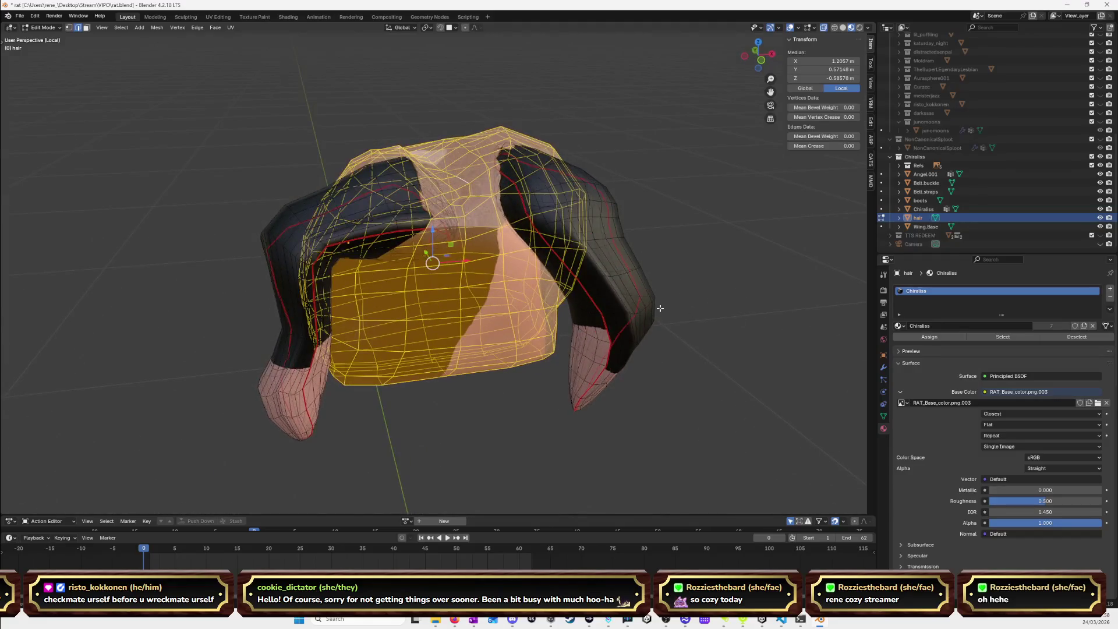
key("alt+a")
Select the left and right side hair pieces and hide them, leaving the cap.
key("l")
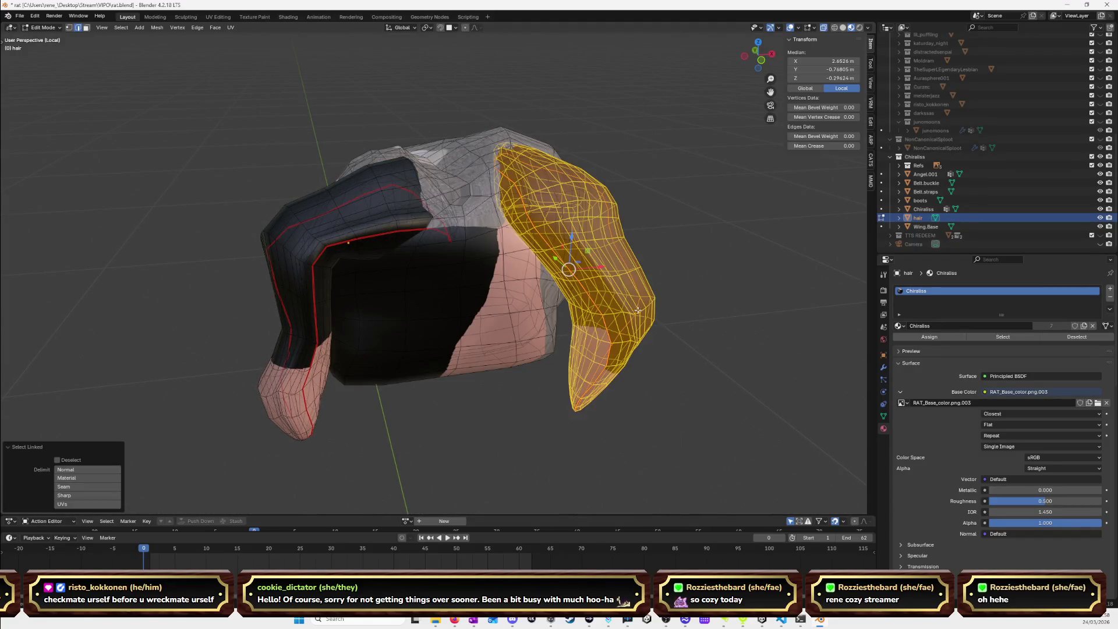
key("l")
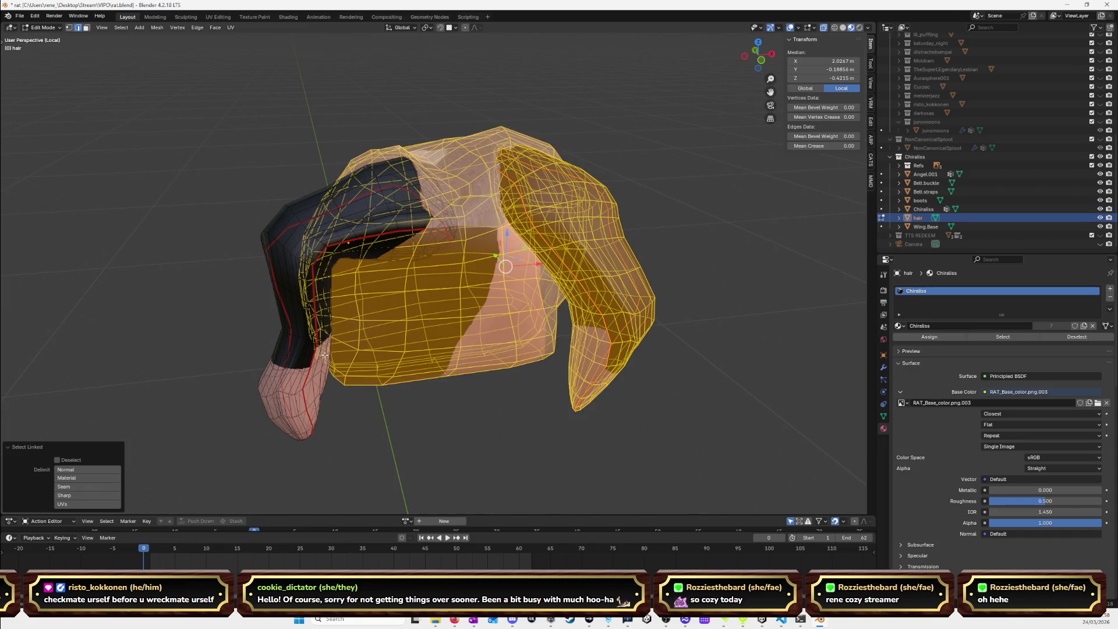
key("ctrl+z")
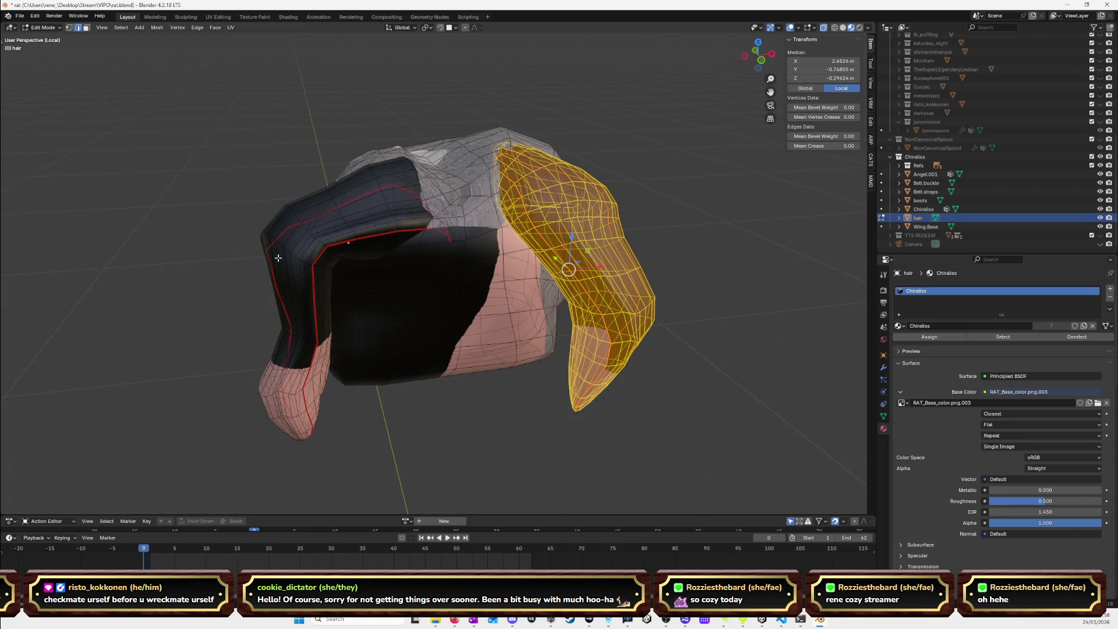
key("l")
key("h")
Mark seams on the cap's bottom rim, both vertical side loops and the top loop.
mouse_move(513, 285)
middle_mouse_down()
mouse_move(599, 294)
mouse_move(619, 274)
mouse_move(643, 301)
mouse_move(551, 306)
mouse_move(524, 268)
middle_mouse_up()
mouse_move(758, 59)
middle_mouse_down("alt")
mouse_move(582, 174)
mouse_move(417, 311)
middle_mouse_up("alt")
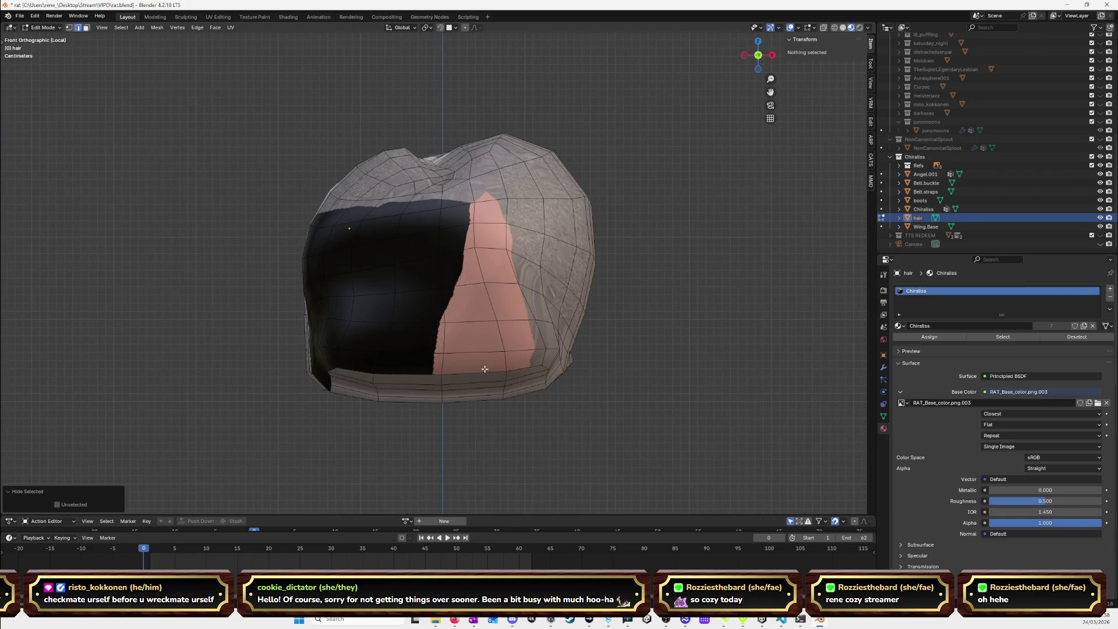
left_click(467, 374, "alt")
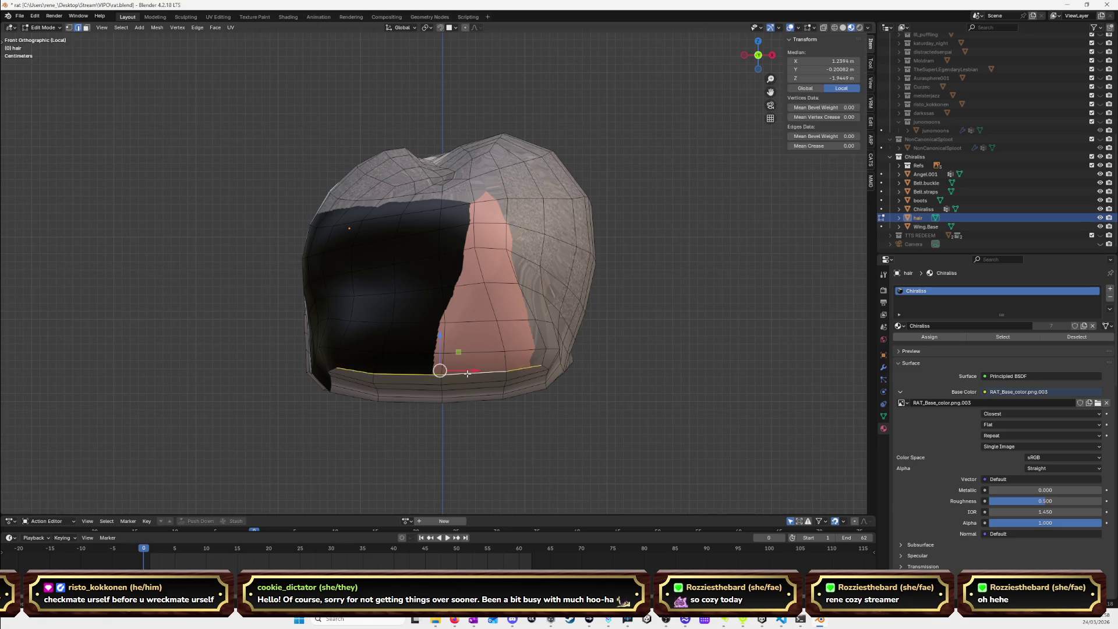
left_click(545, 356, "alt+shift")
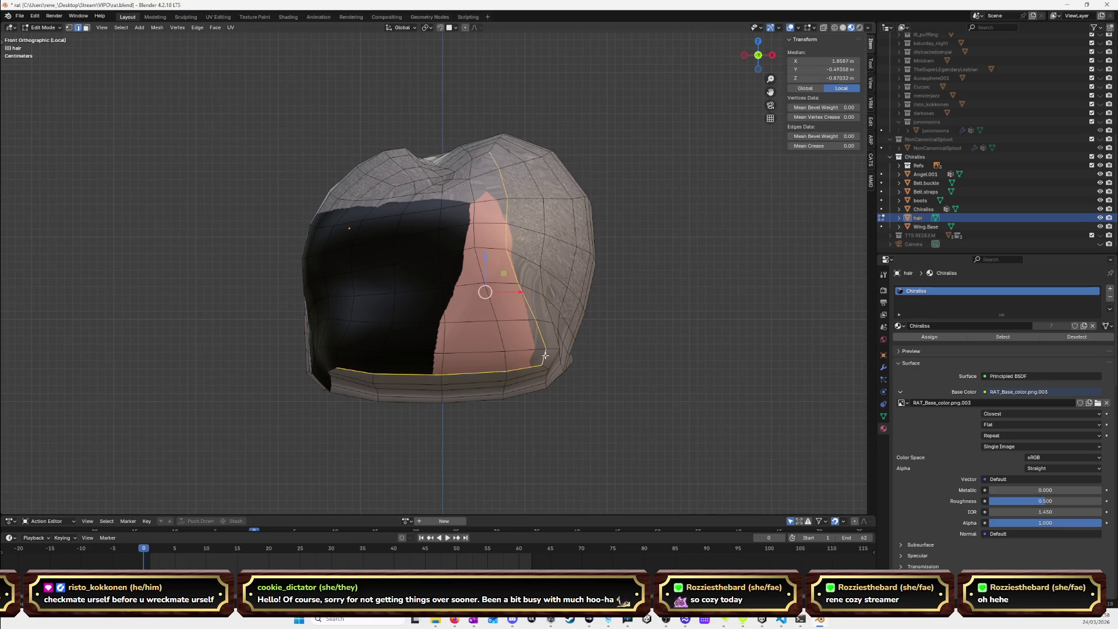
left_click(337, 359, "alt+shift")
mouse_move(408, 185)
middle_mouse_down()
mouse_move(410, 224)
mouse_move(483, 301)
middle_mouse_up()
left_click(404, 226, "alt+shift")
key("ctrl+e")
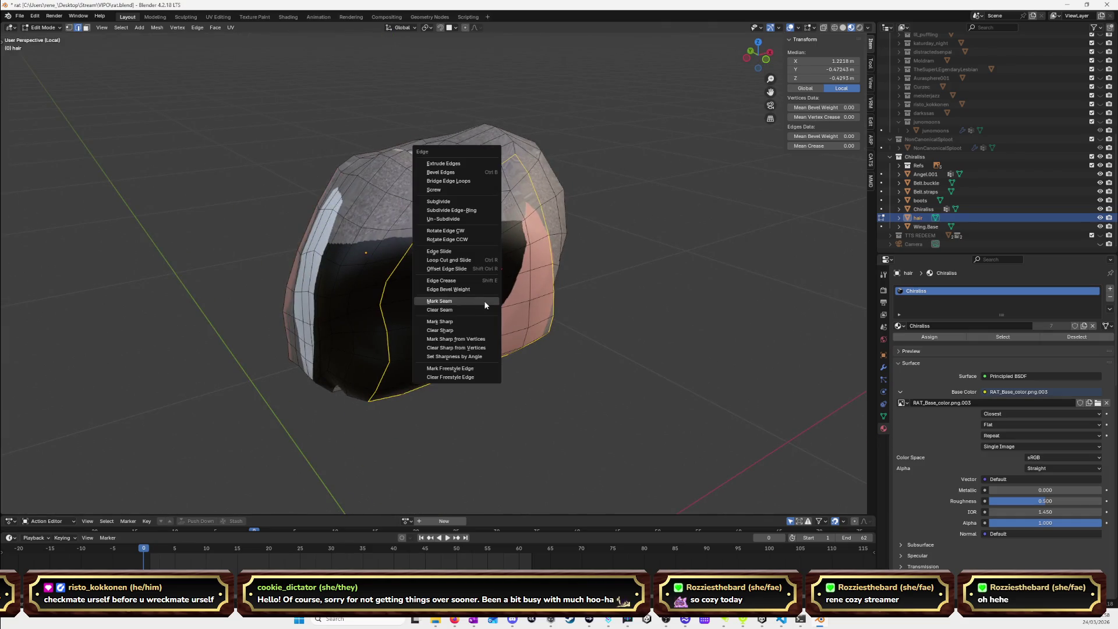
left_click(485, 306)
Mark one more edge loop across the cap as a seam.
middle_click_drag(476, 314, 442, 279)
left_click(672, 314)
left_click(414, 228, "alt")
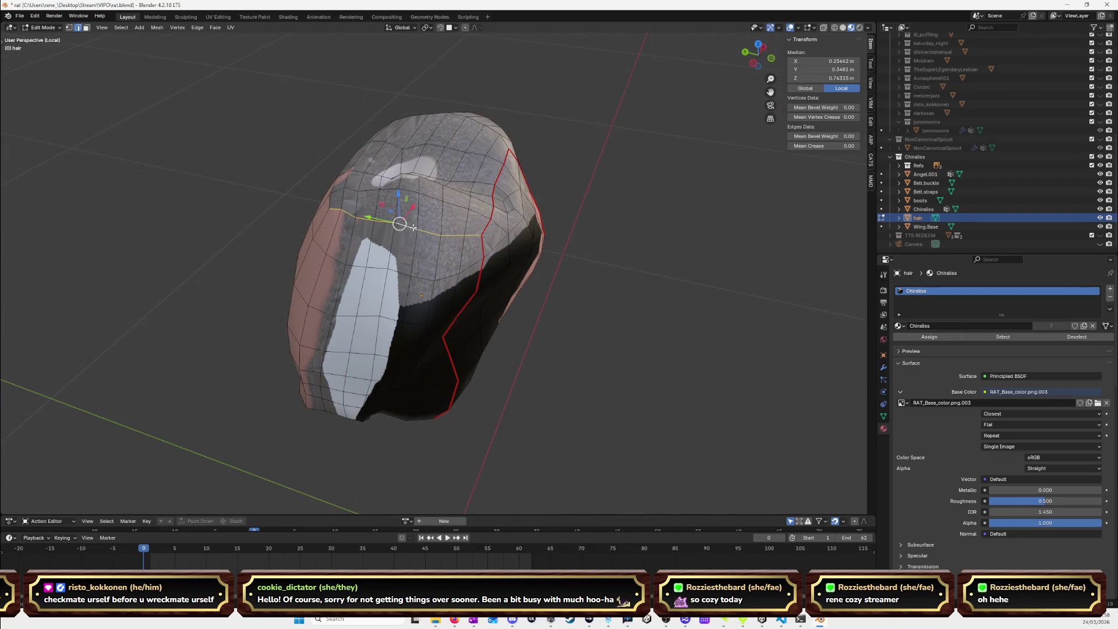
middle_click_drag(551, 225, 549, 232)
left_click(478, 207, "alt")
mouse_move(477, 207)
middle_mouse_down()
mouse_move(510, 256)
mouse_move(466, 247)
mouse_move(466, 301)
mouse_move(482, 242)
middle_mouse_up()
left_click(464, 332, "alt")
mouse_move(464, 332)
middle_mouse_down()
mouse_move(456, 317)
mouse_move(531, 302)
mouse_move(536, 282)
mouse_move(570, 275)
middle_mouse_up()
left_click(501, 291, "alt")
key("ctrl+e")
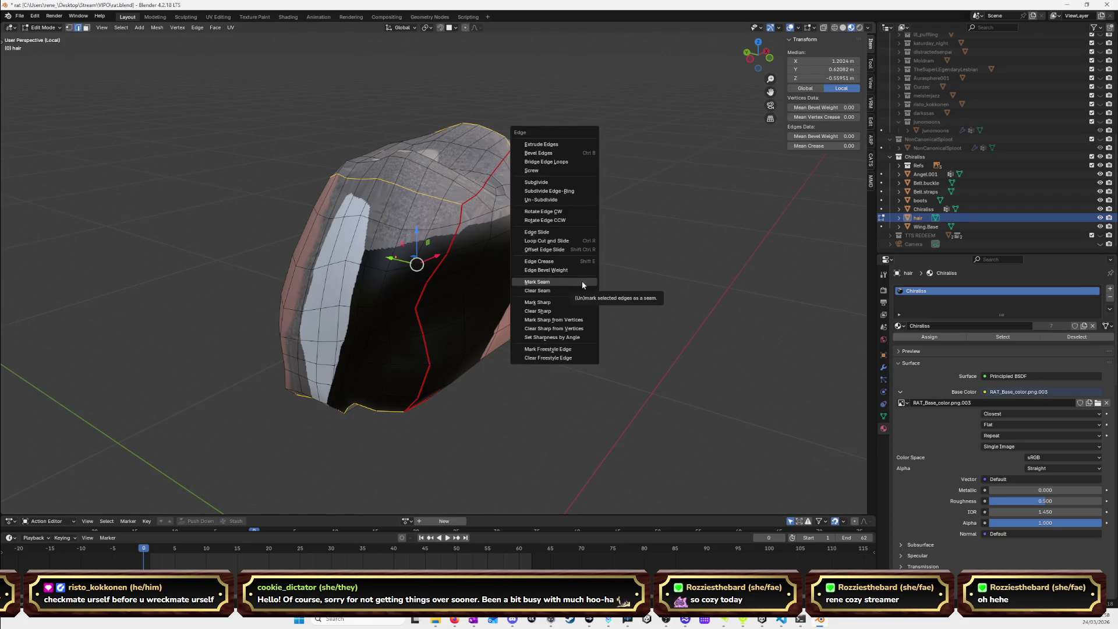
left_click(582, 283)
Deselect all, go to front view and exit isolation to show the whole rat.
key("alt+a")
key("KP_1")
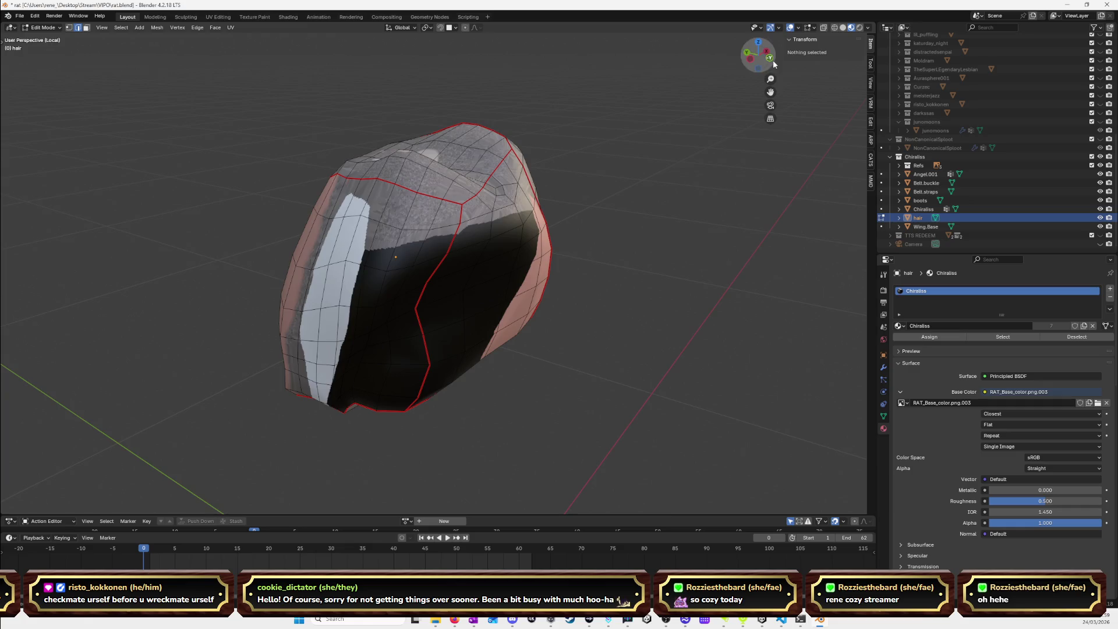
key("KP_Divide")
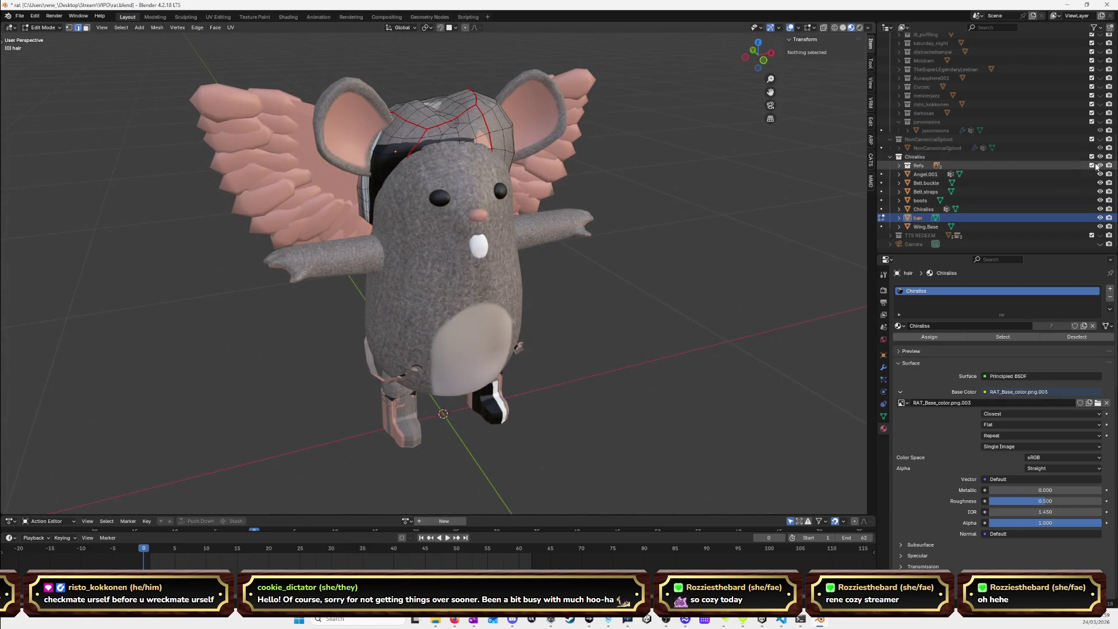
Select all hair, return to Object Mode, select every object and switch to UV Editing.
left_click(745, 60)
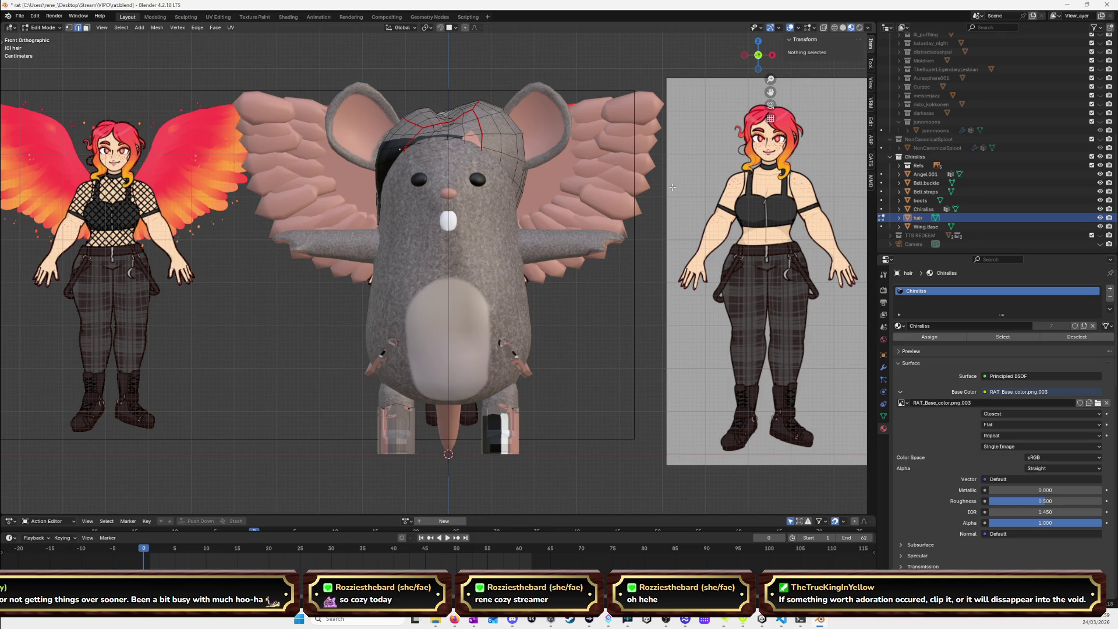
mouse_move(565, 170)
middle_mouse_down()
mouse_move(600, 233)
mouse_move(606, 282)
mouse_move(651, 263)
middle_mouse_up()
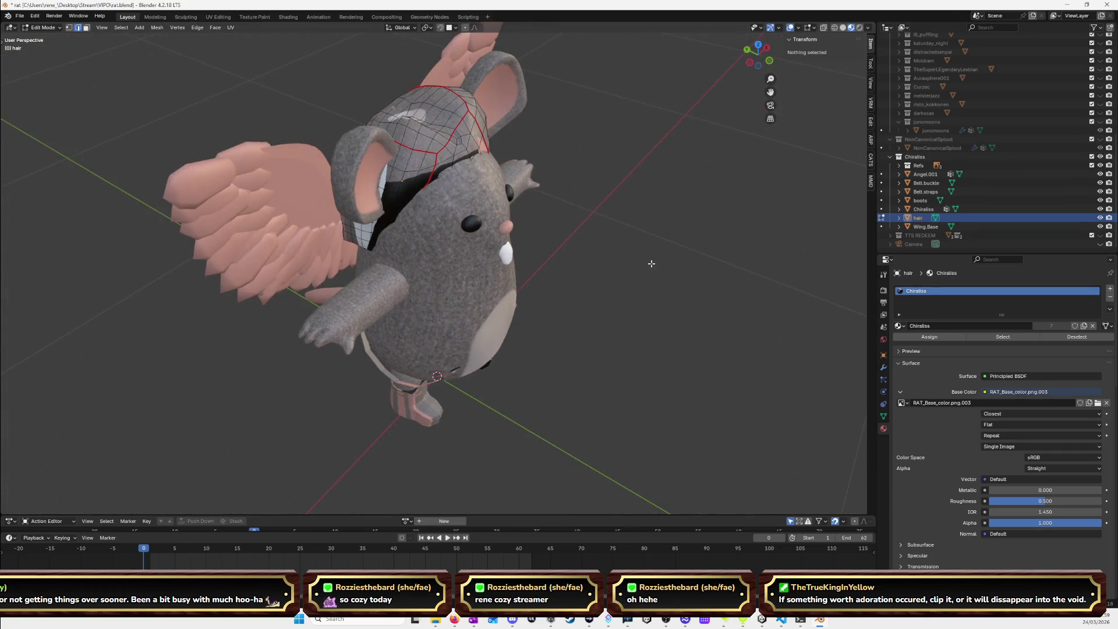
key("a")
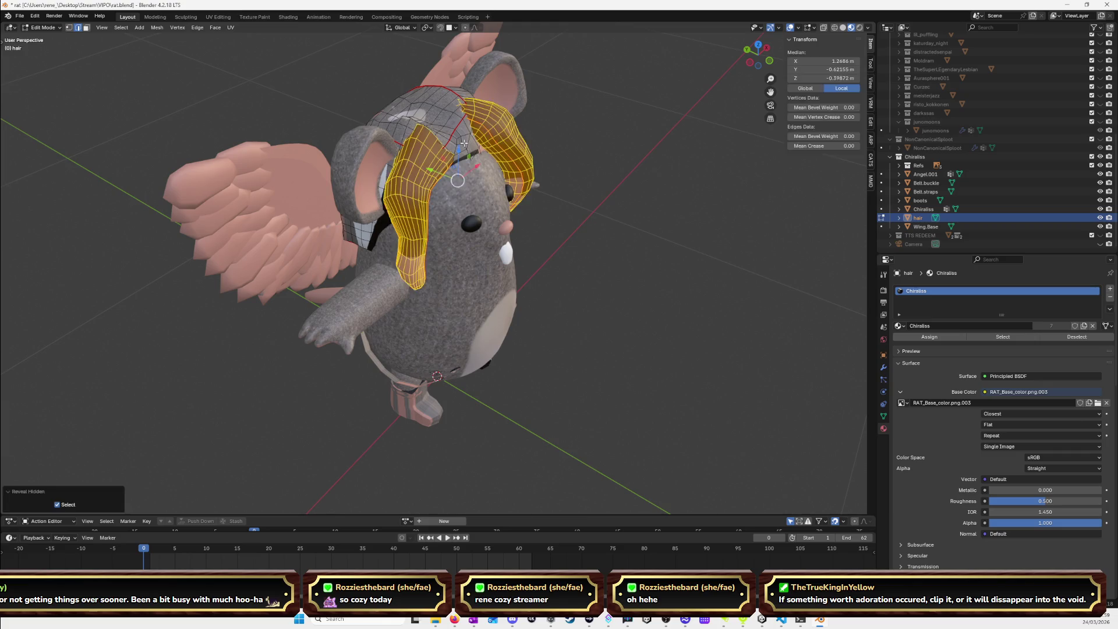
key("Tab")
key("a")
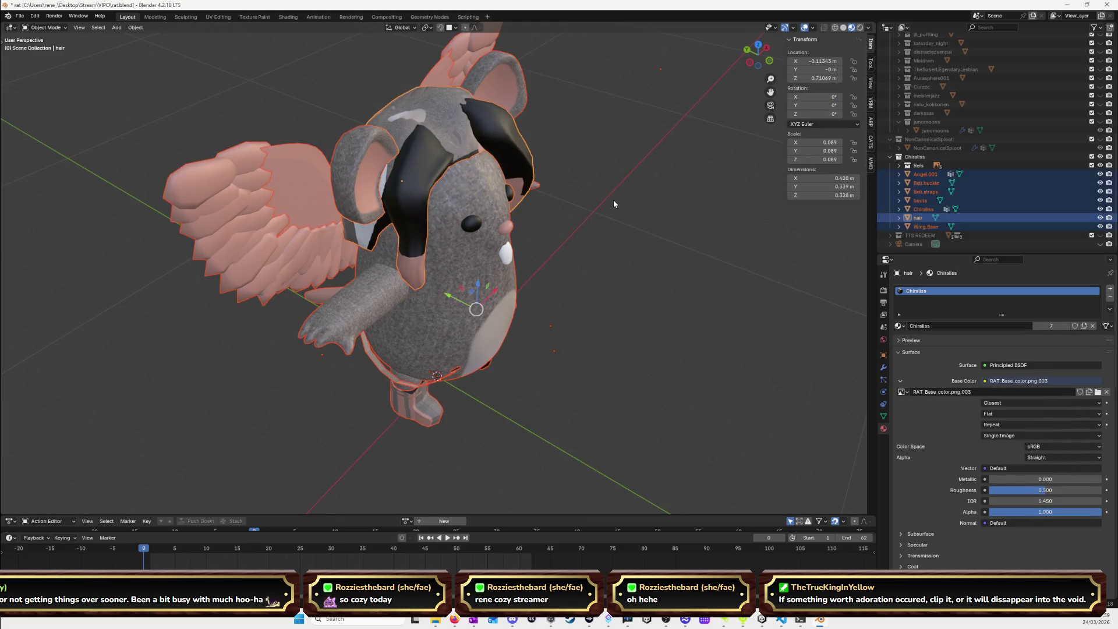
left_click(218, 17)
Unwrap the hair mesh and move its UV islands below the texture.
left_click(726, 160)
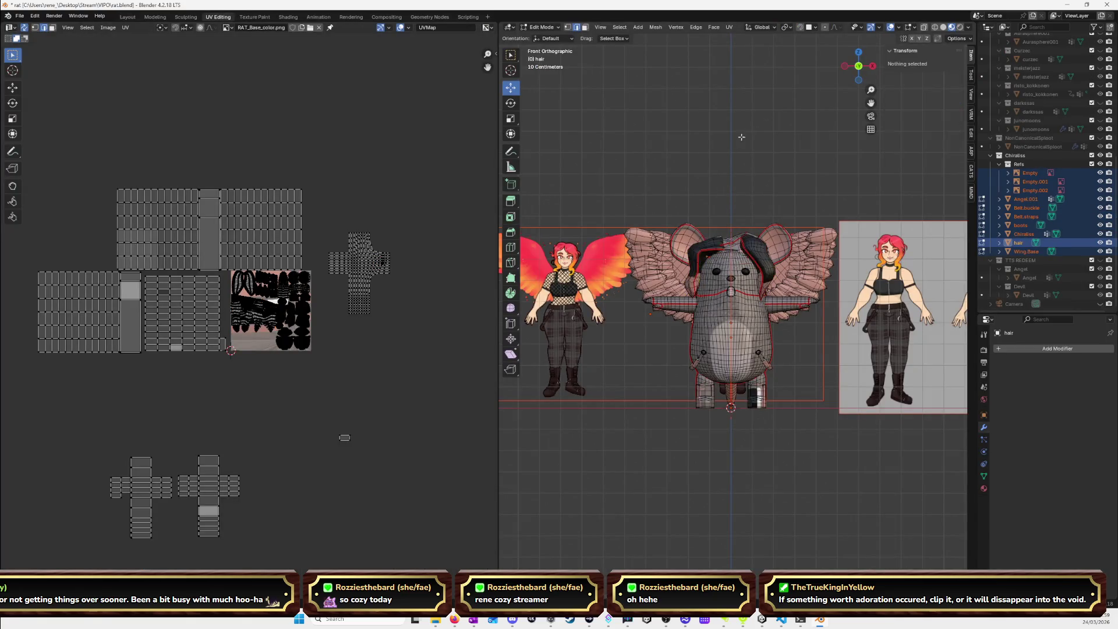
scroll(728, 160, "up", 3)
mouse_move(747, 136)
middle_mouse_down()
mouse_move(761, 193)
mouse_move(708, 172)
middle_mouse_up()
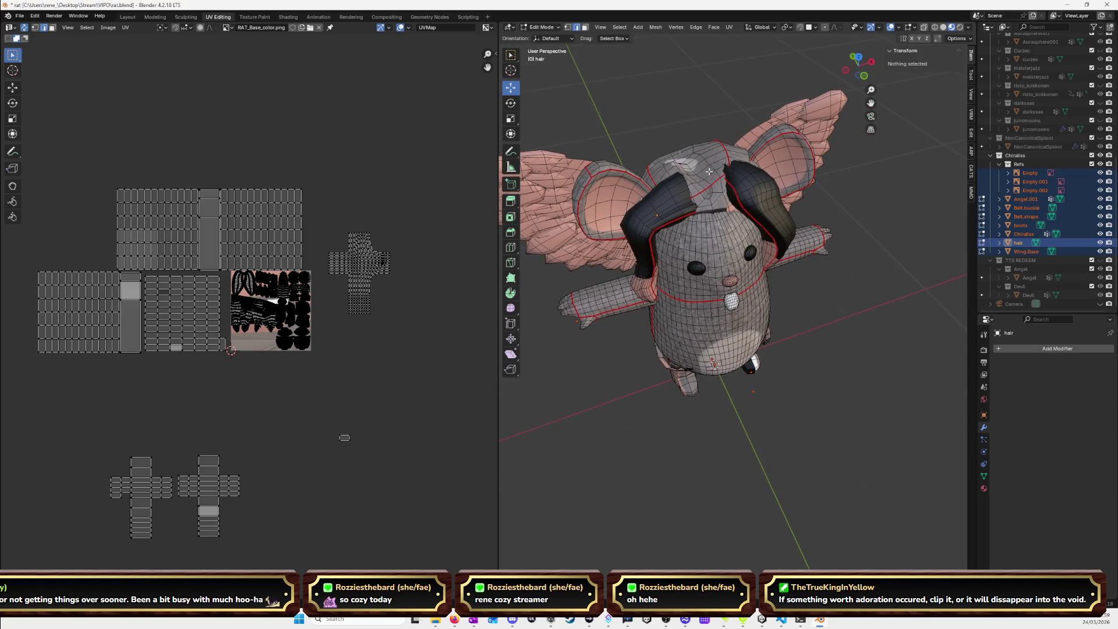
key("l")
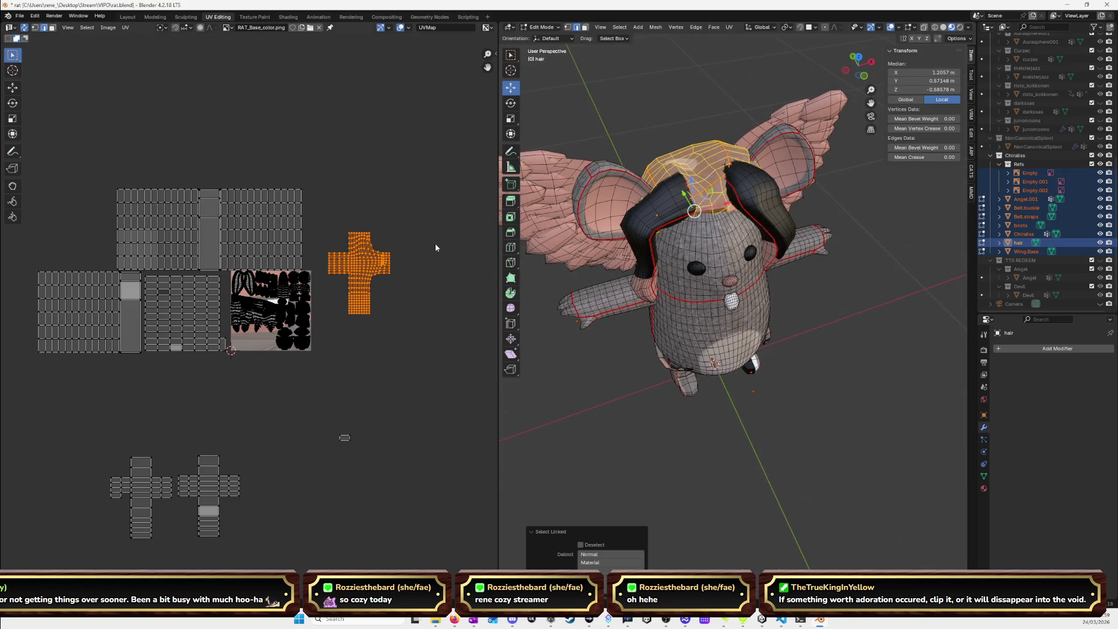
key("u")
left_click(438, 240)
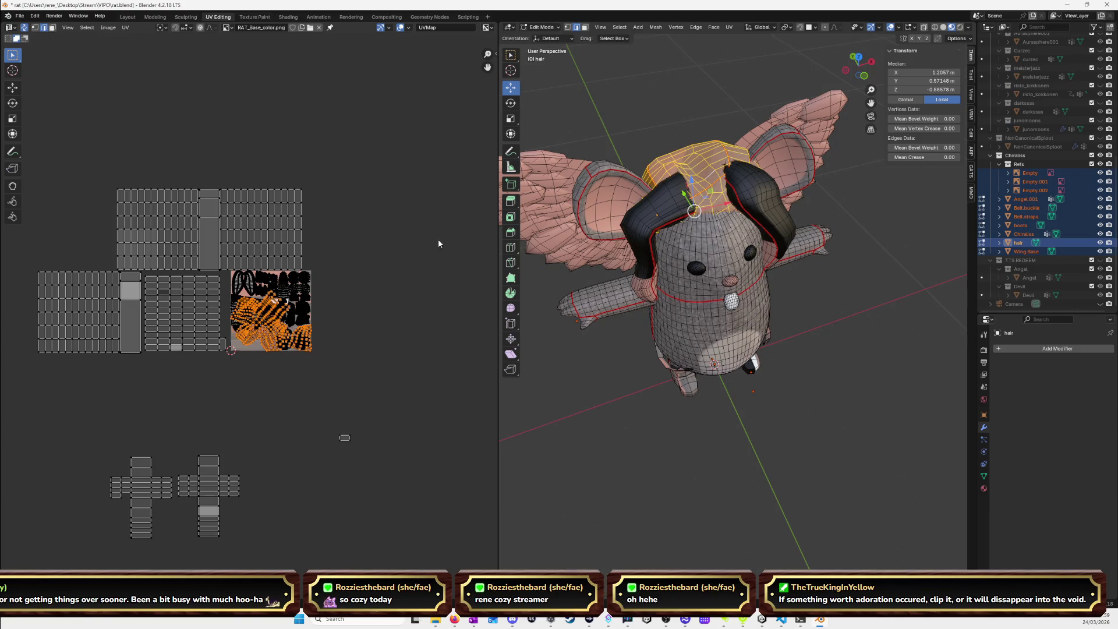
key("g")
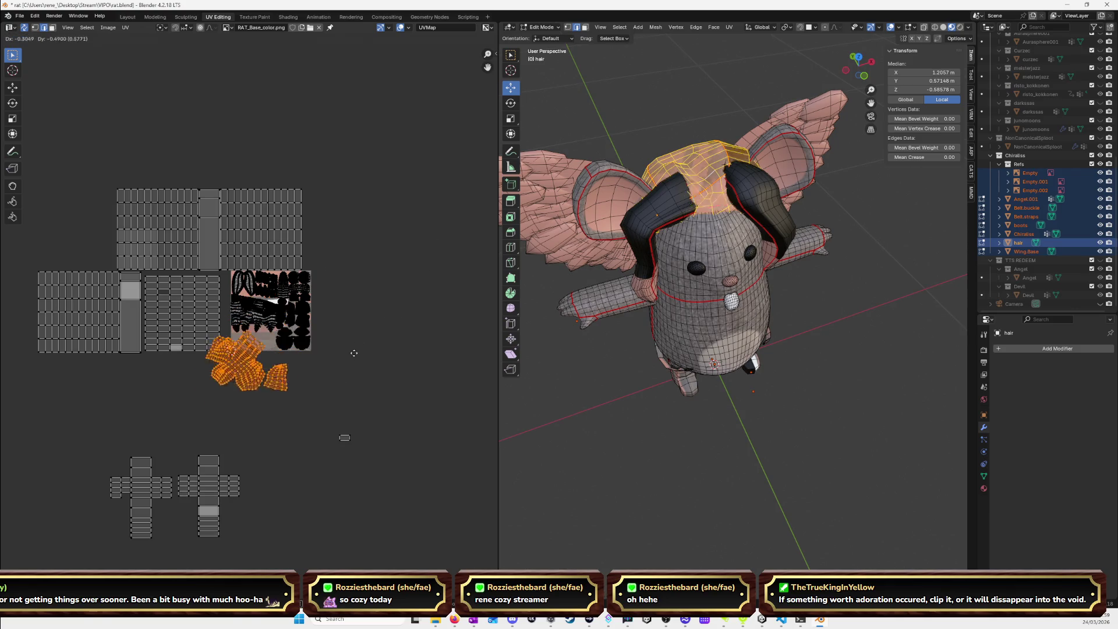
left_click(357, 386)
Shrink both hair UV islands to about a third and park them just below the texture.
scroll(357, 390, "up", 7)
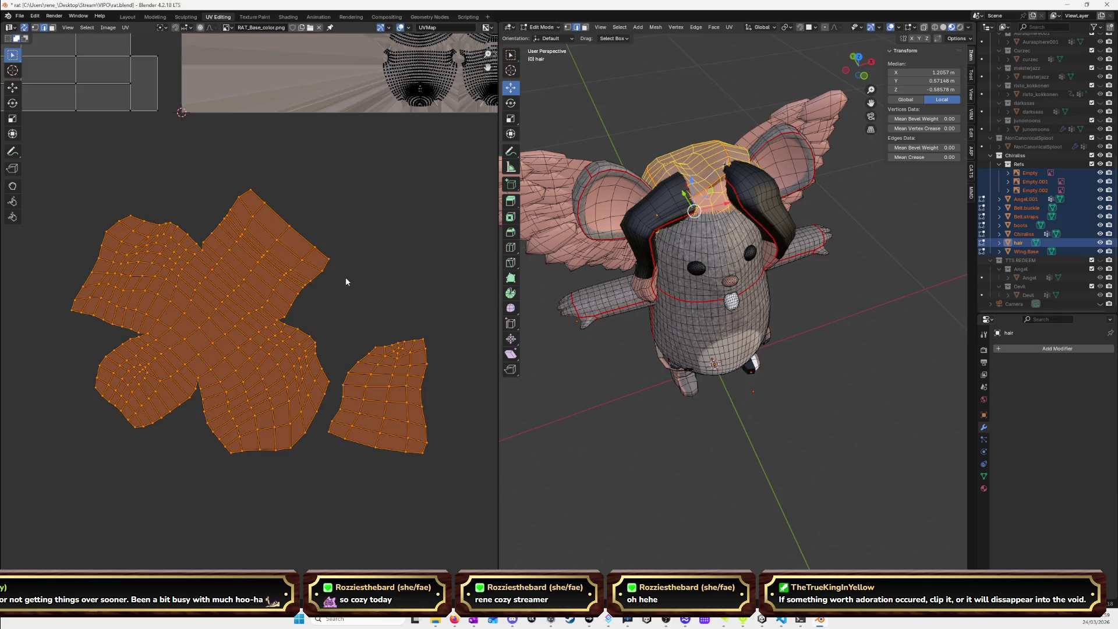
scroll(344, 280, "down", 5)
middle_click_drag(319, 257, 324, 297)
scroll(322, 294, "up", 4)
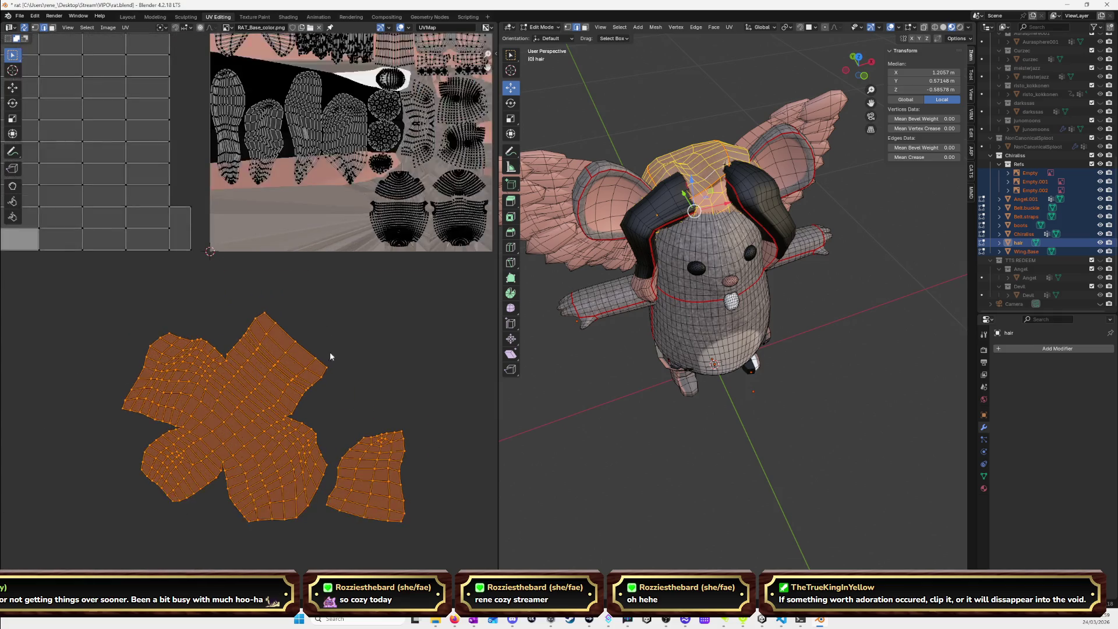
left_click(337, 360)
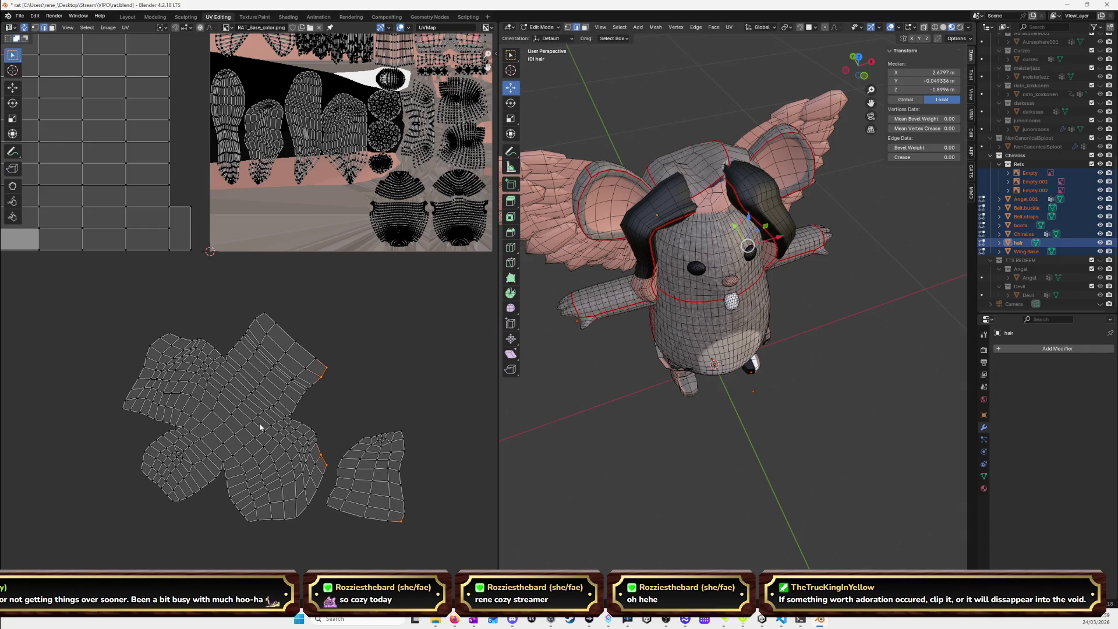
key("3")
left_click(231, 398)
key("l")
key("l")
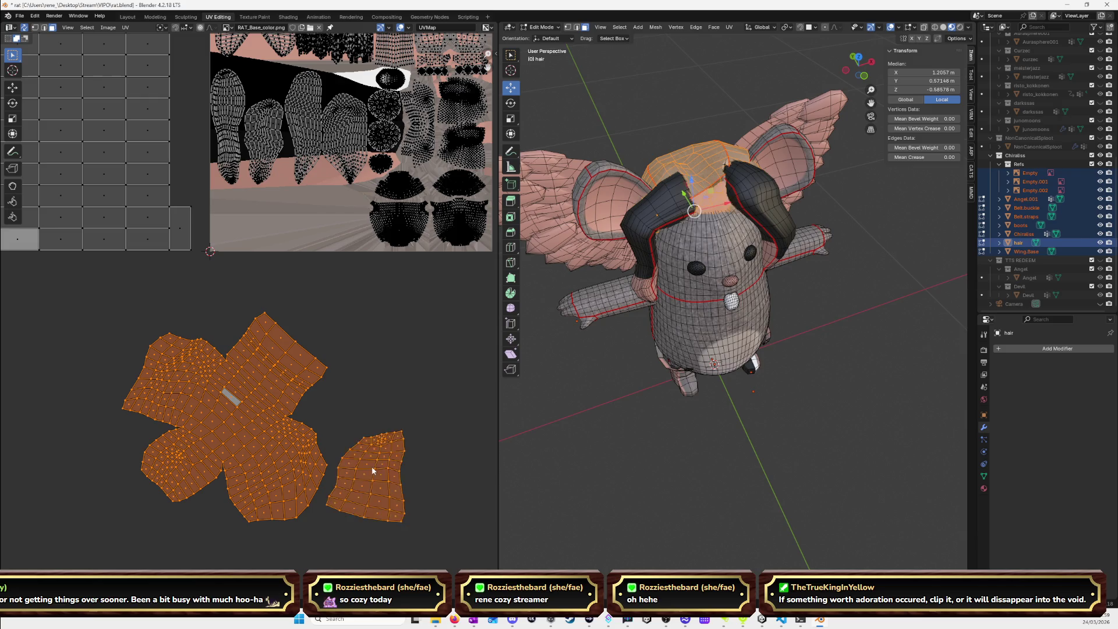
key("s")
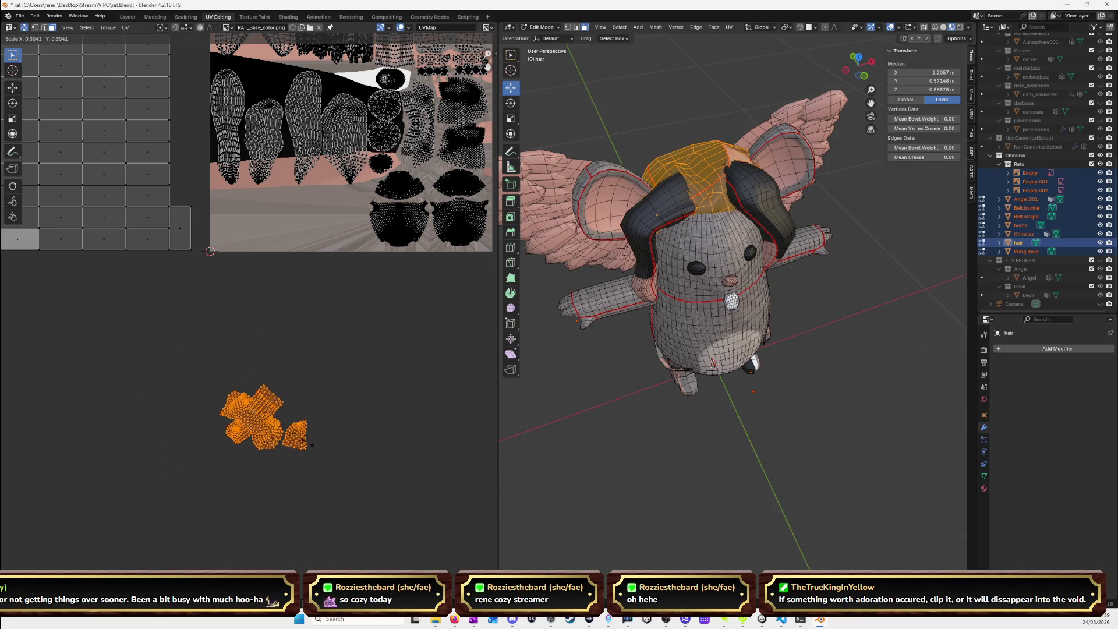
left_click(309, 453)
key("g")
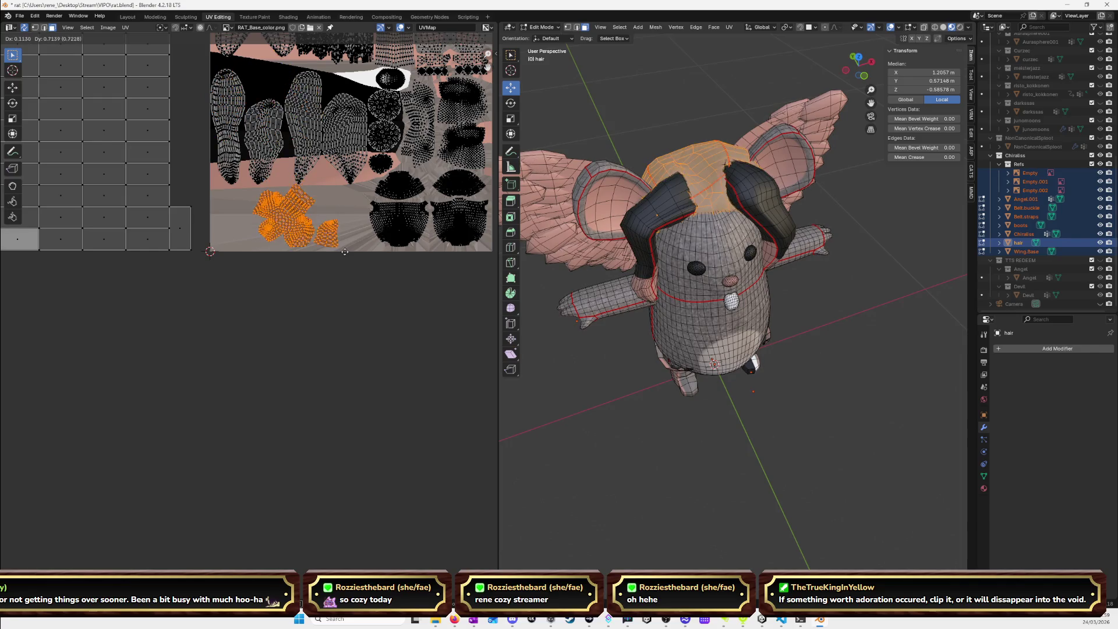
left_click(336, 207)
Move the large hair island into a black area of the atlas, slightly shrunk.
middle_click_drag(376, 324, 394, 436)
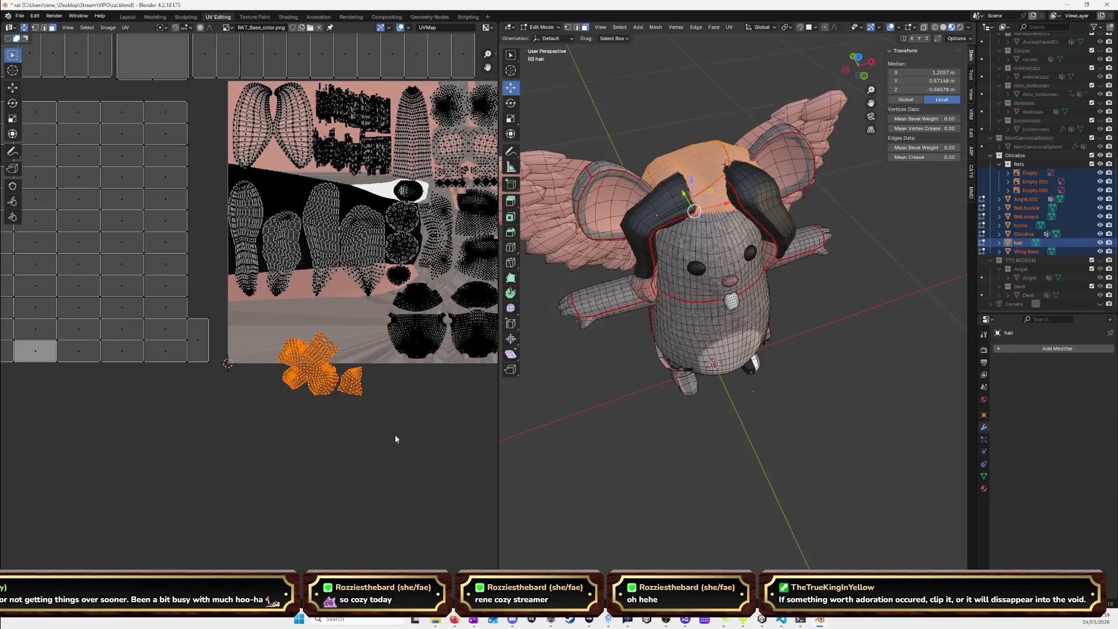
left_click(312, 366)
key("l")
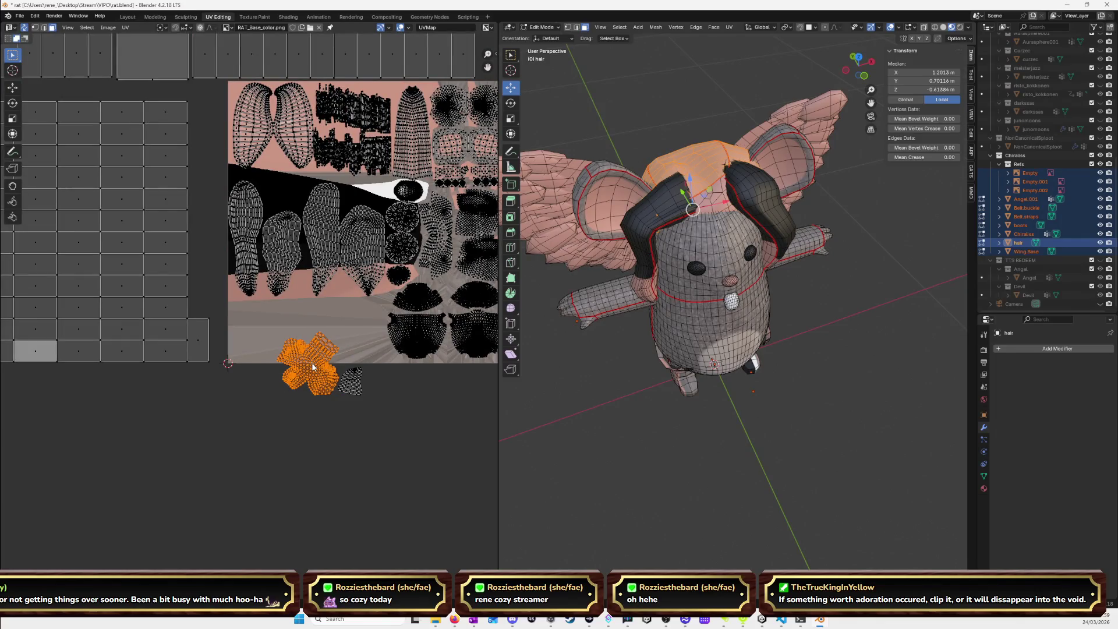
key("g")
left_click(289, 190)
key("s")
left_click(301, 200)
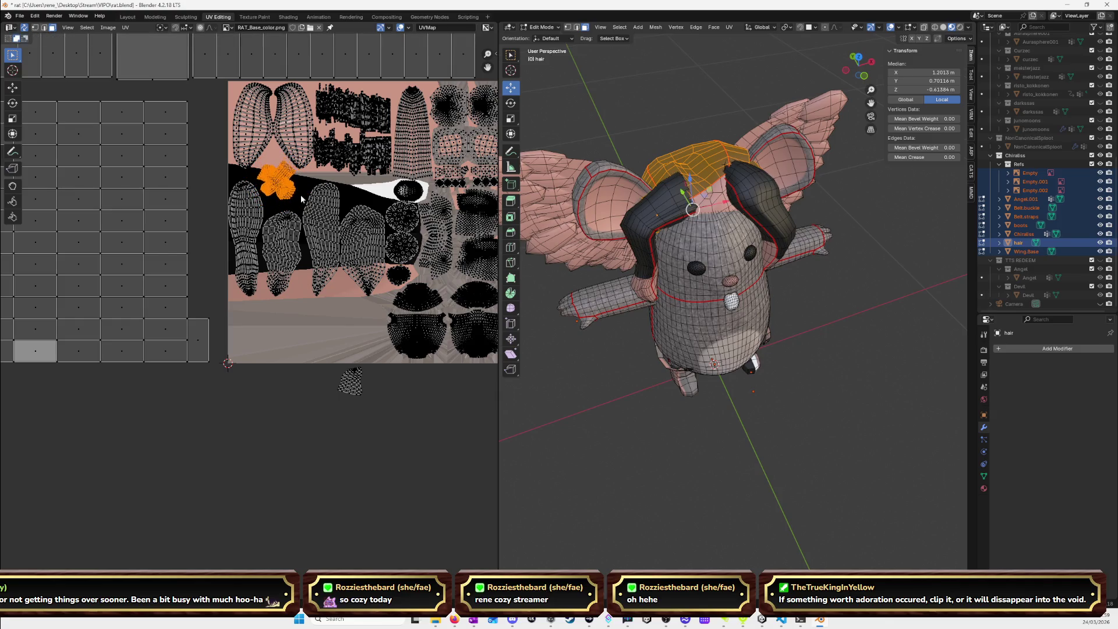
key("g")
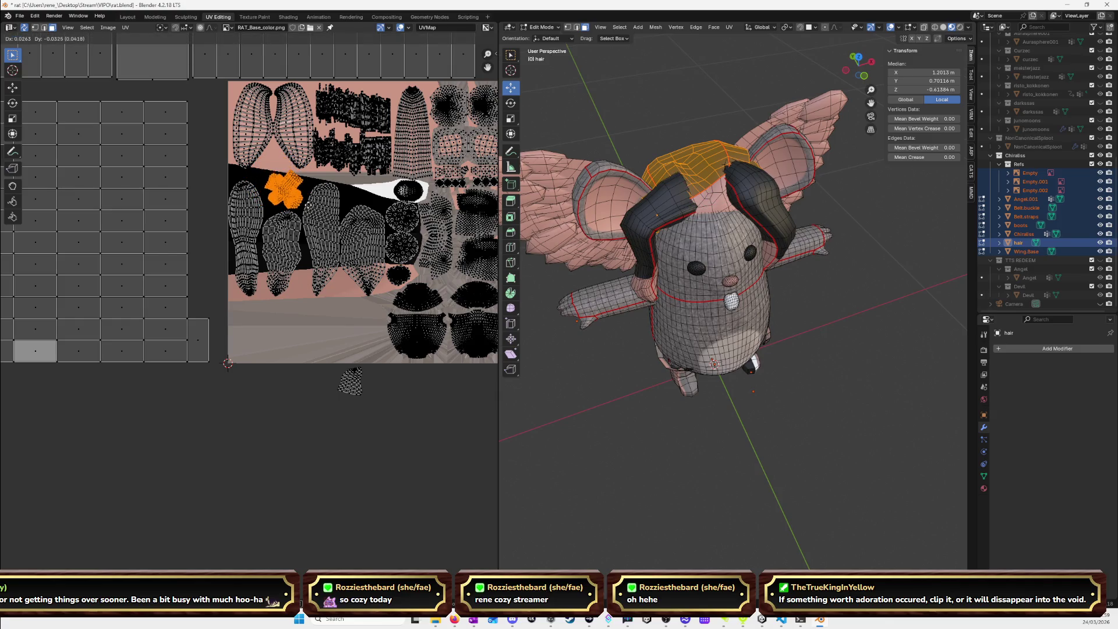
left_click(302, 204)
Place the small hair island beside the large one, rotated to fit.
left_click(352, 383)
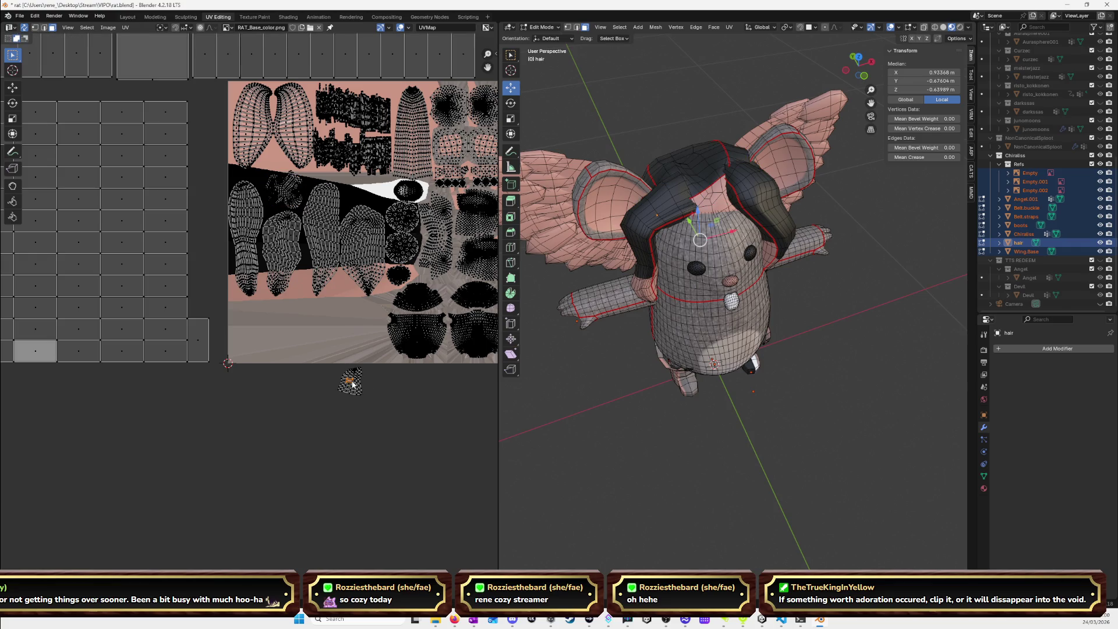
key("g")
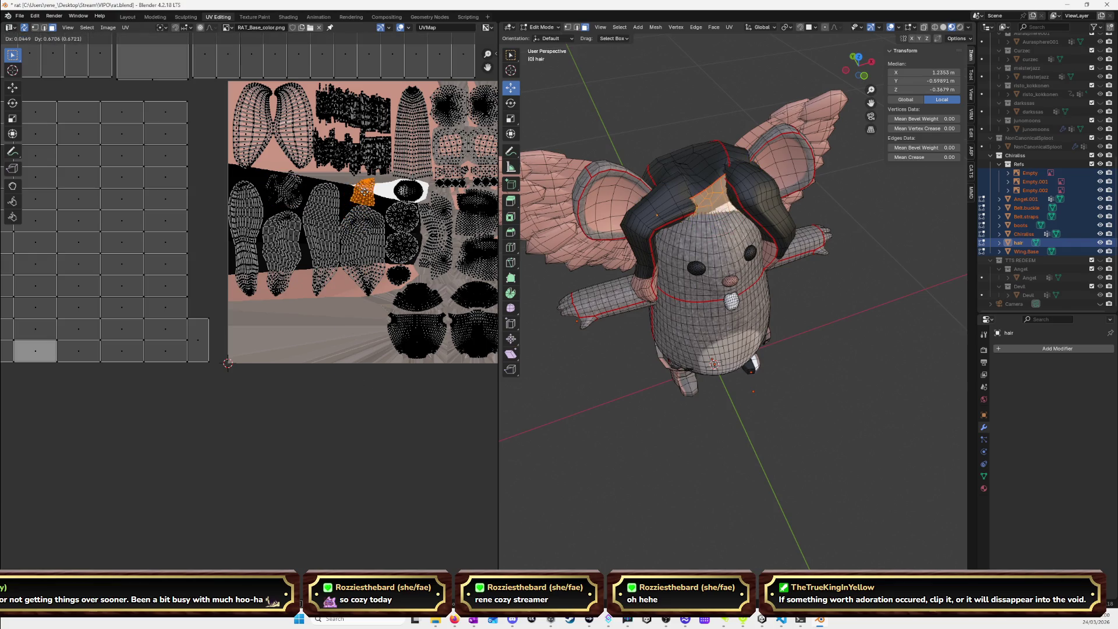
left_click(365, 195)
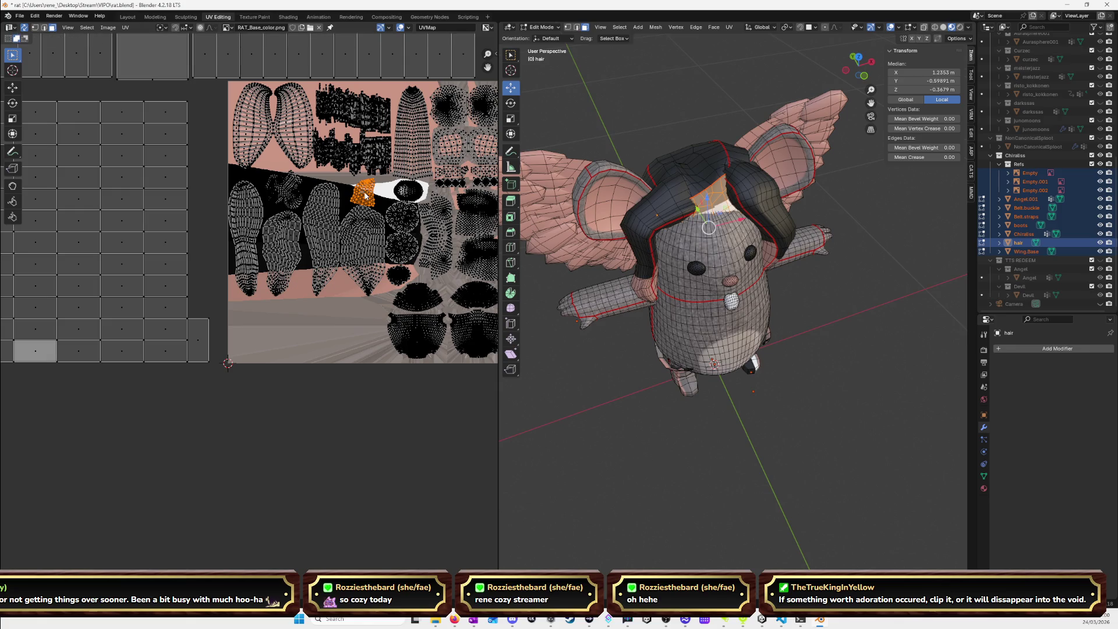
key("r")
left_click(365, 194)
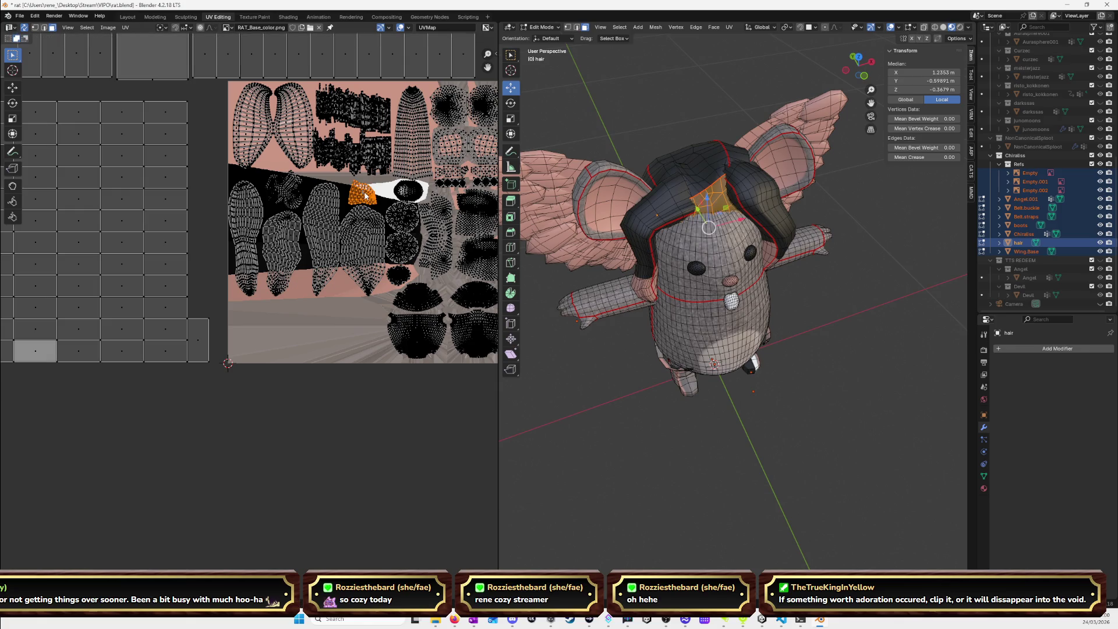
key("g")
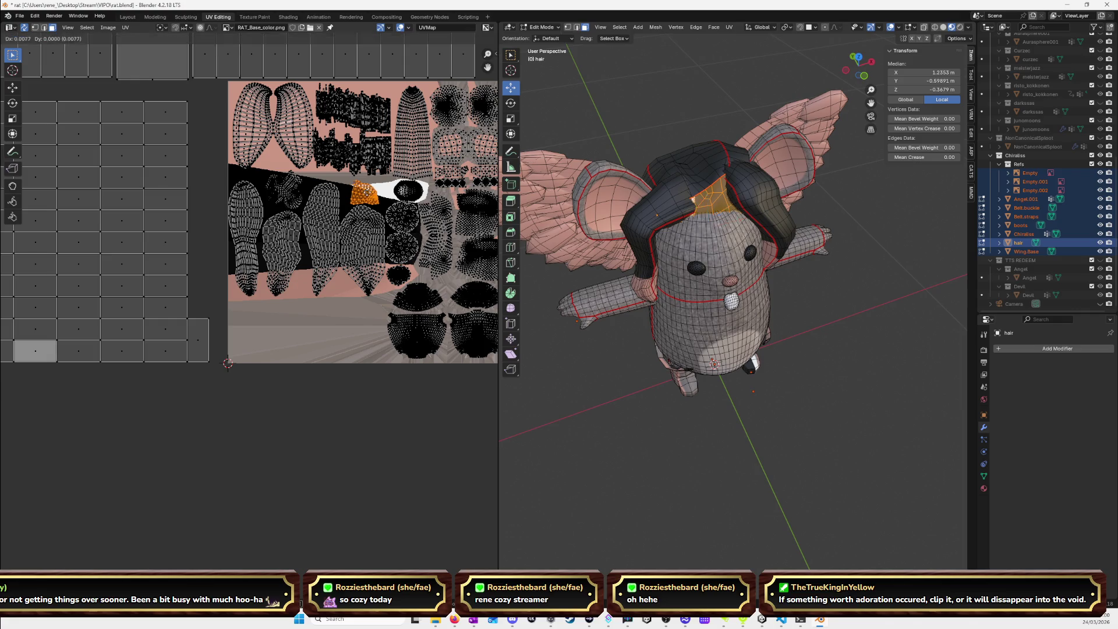
left_click(367, 195)
scroll(362, 381, "down", 5)
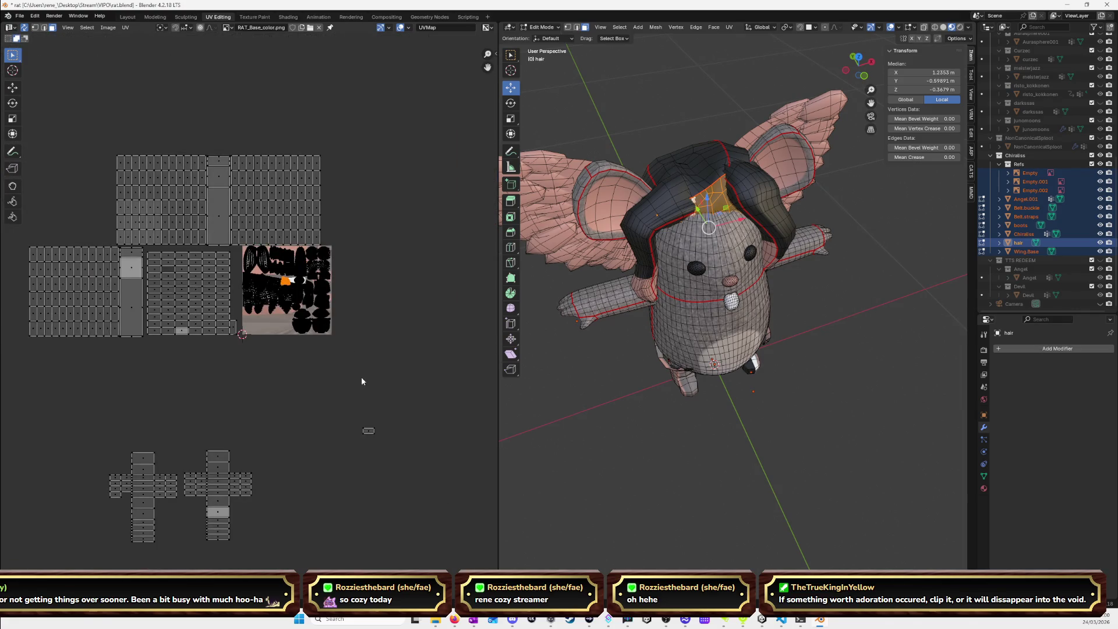
Orbit below the rat and zoom in on the boot mesh.
left_click_drag(343, 418, 408, 465)
mouse_move(698, 443)
middle_mouse_down()
mouse_move(704, 349)
mouse_move(809, 307)
middle_mouse_up()
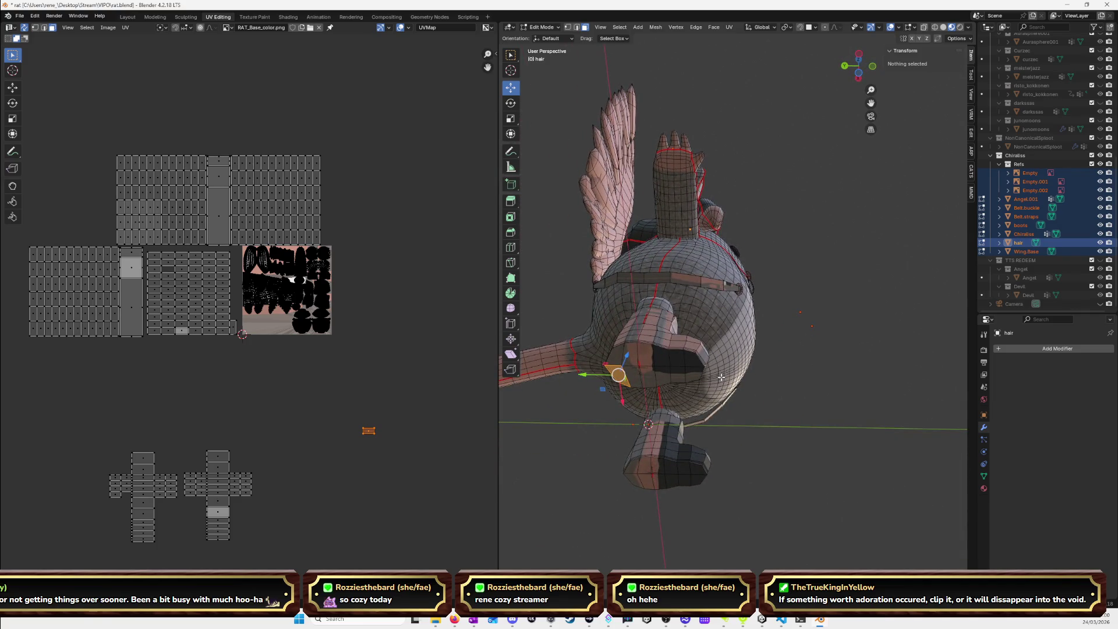
middle_click_drag(841, 336, 627, 421)
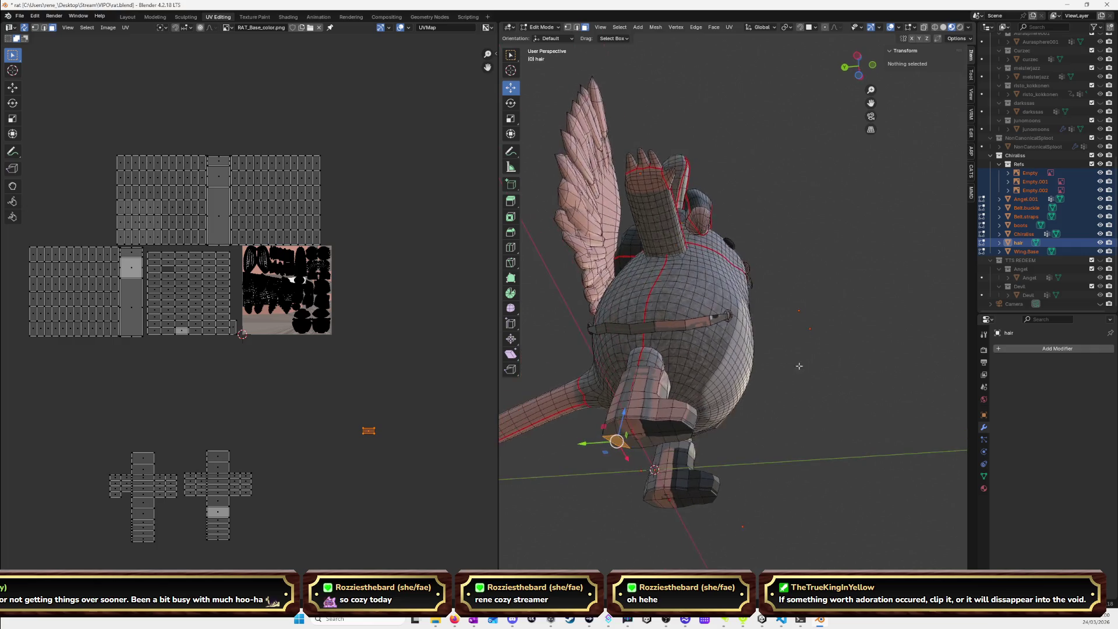
key("l")
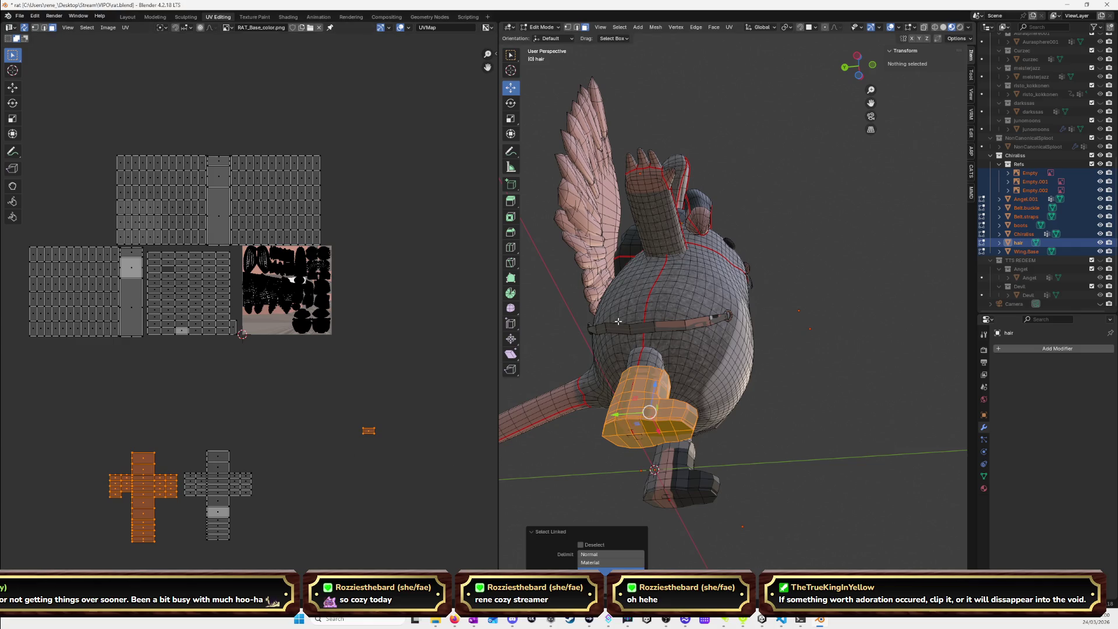
key("KP_Decimal")
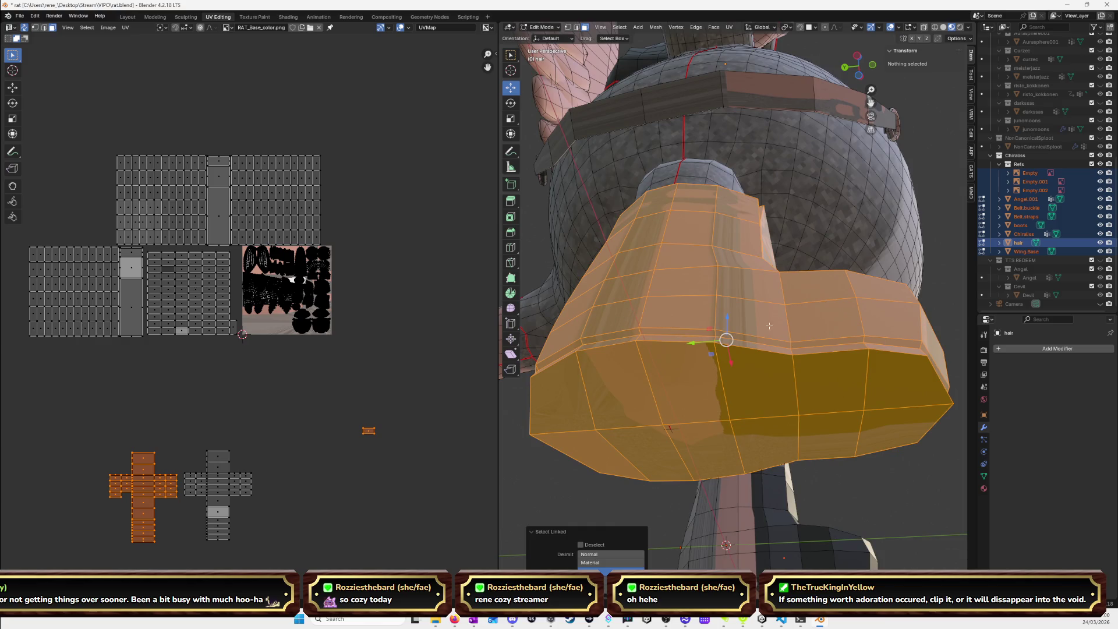
left_click(589, 517)
Select the boot-bottom rim edge loops and mark them as seams.
left_click(656, 339, "alt")
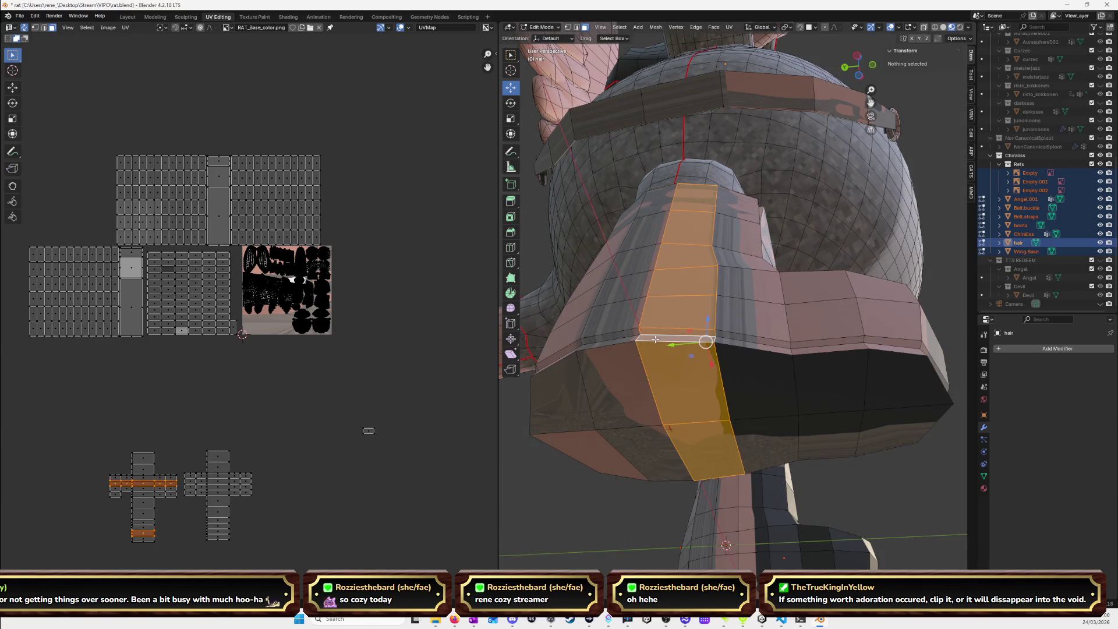
left_click(577, 27)
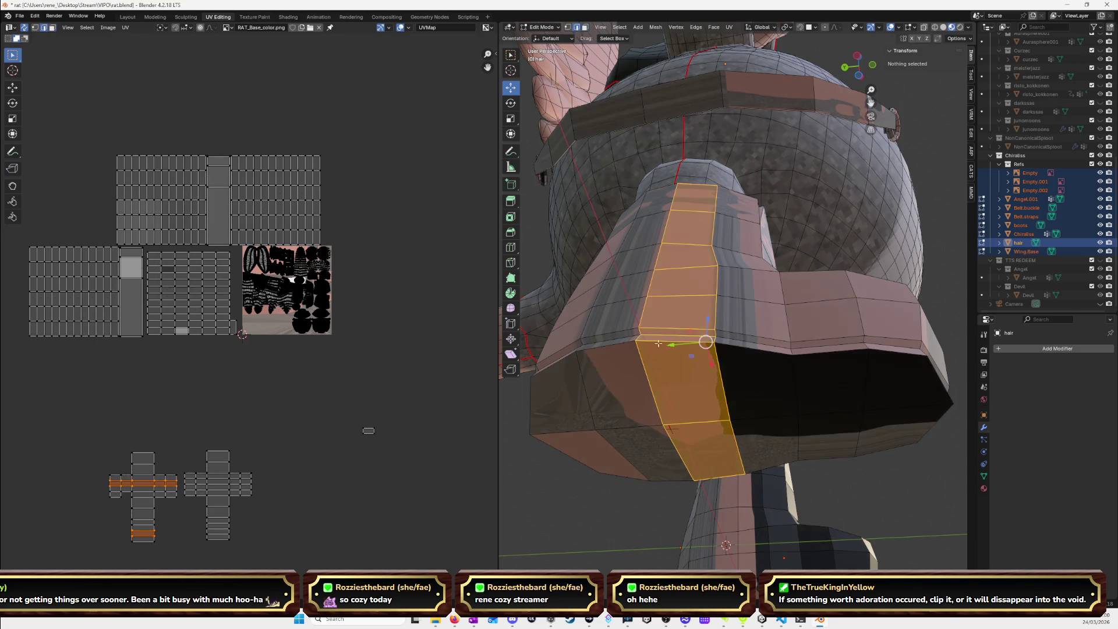
left_click(610, 345, "alt")
middle_click_drag(703, 365, 638, 370)
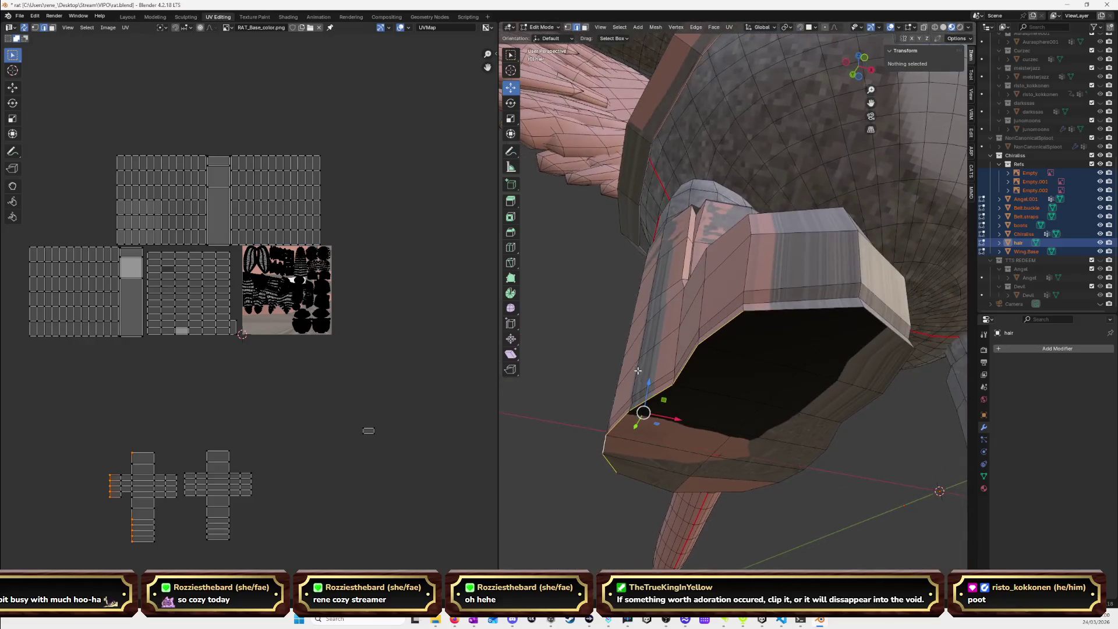
mouse_move(780, 309)
middle_mouse_down()
mouse_move(662, 291)
mouse_move(777, 182)
mouse_move(847, 240)
mouse_move(683, 246)
mouse_move(700, 235)
mouse_move(735, 245)
middle_mouse_up()
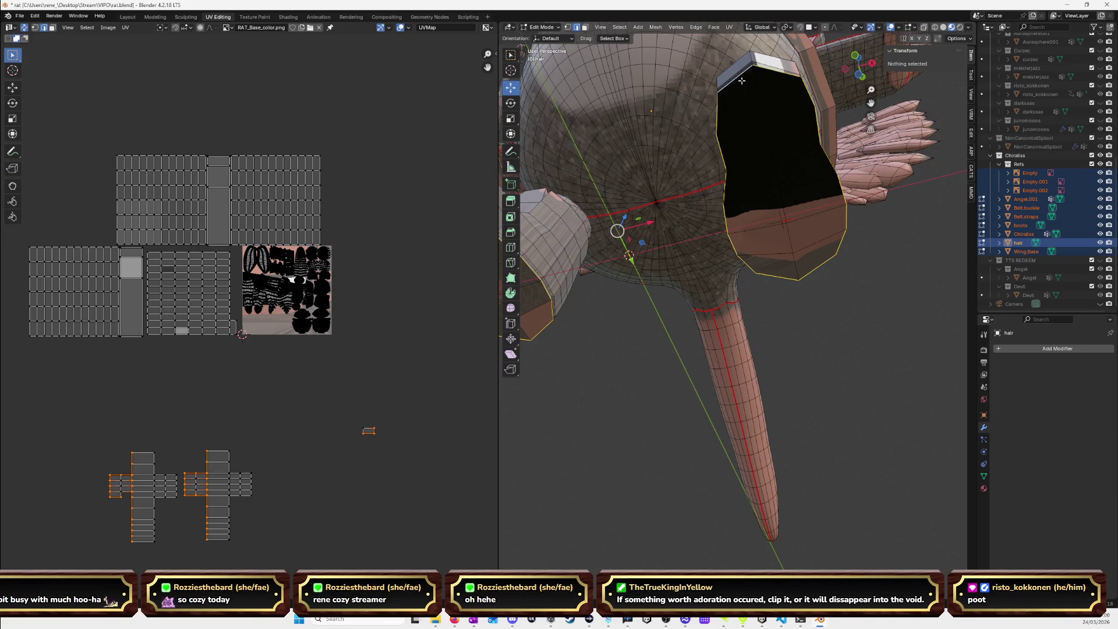
key("ctrl+e")
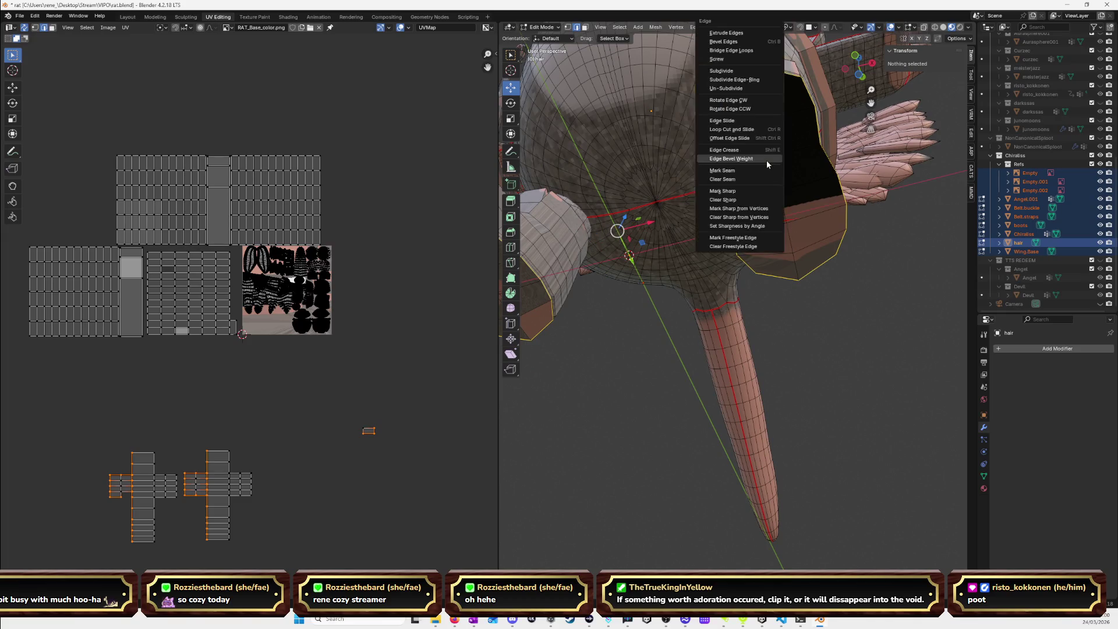
left_click(766, 170)
Mark a vertical edge loop on each boot as a seam, then deselect.
mouse_move(766, 170)
middle_mouse_down()
mouse_move(745, 256)
mouse_move(694, 275)
middle_mouse_up()
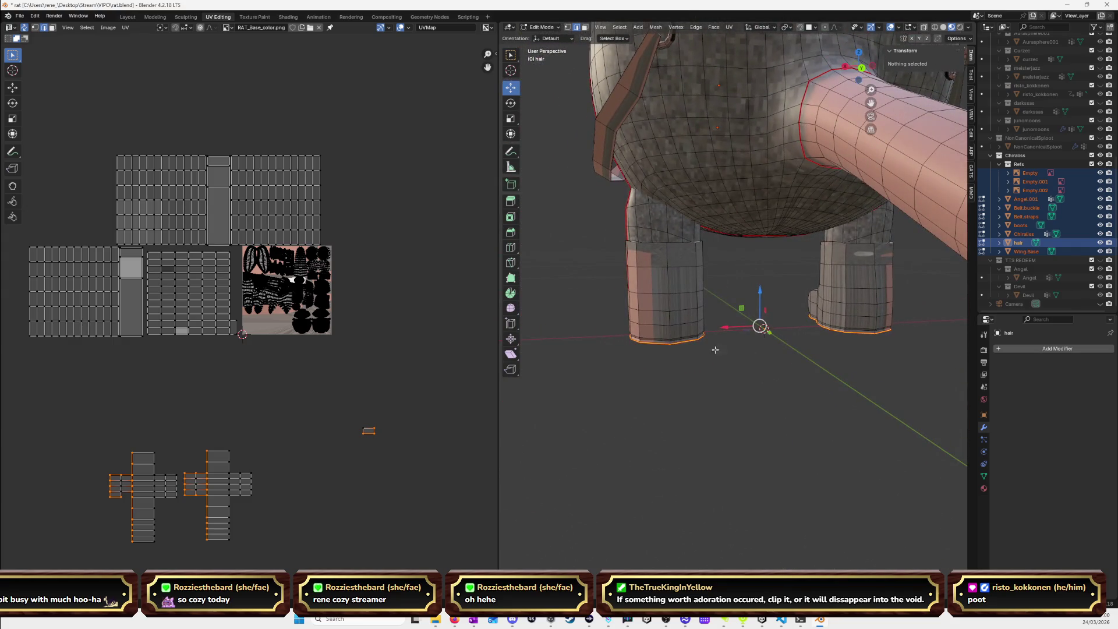
left_click(722, 323)
left_click(666, 278, "alt")
left_click(876, 282, "alt+shift")
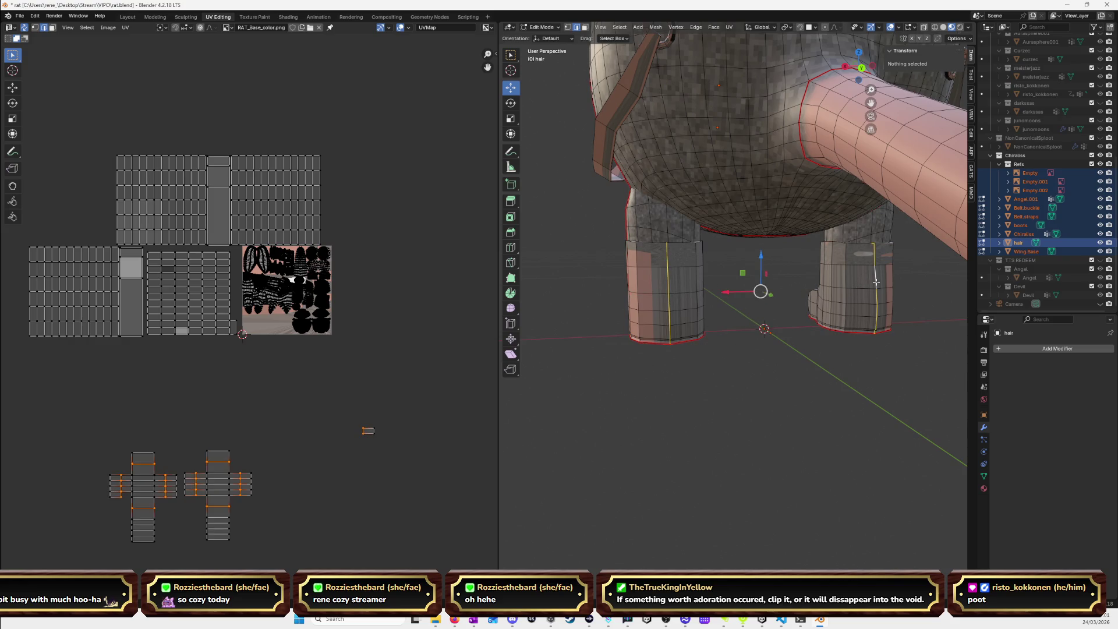
key("ctrl+e")
left_click(788, 371)
mouse_move(787, 371)
middle_mouse_down()
mouse_move(823, 320)
mouse_move(879, 316)
middle_mouse_up()
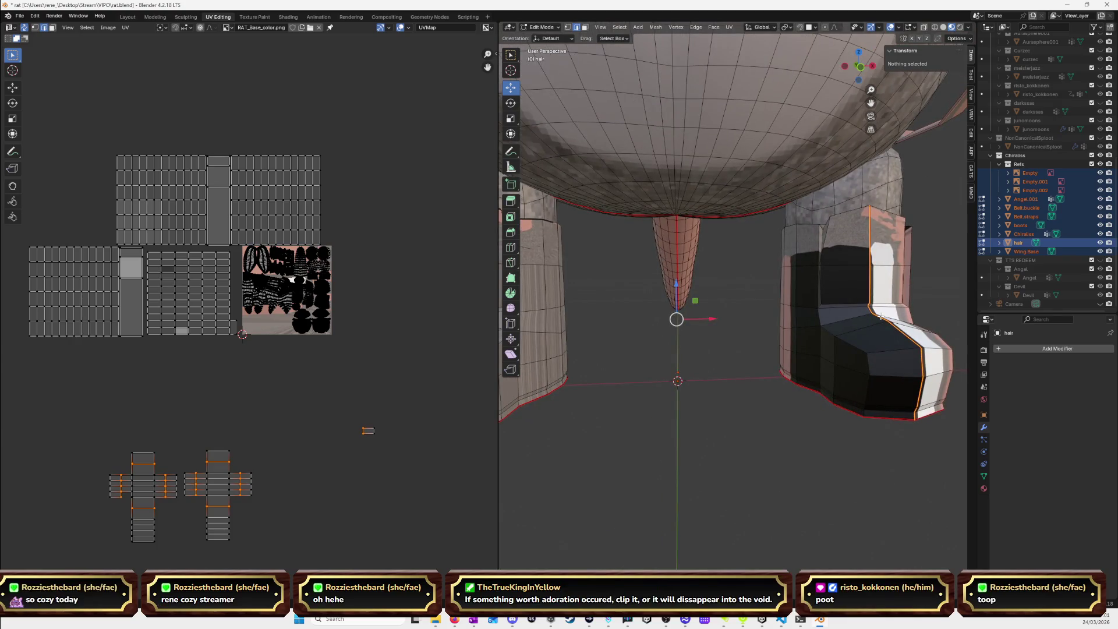
scroll(879, 317, "up", 2)
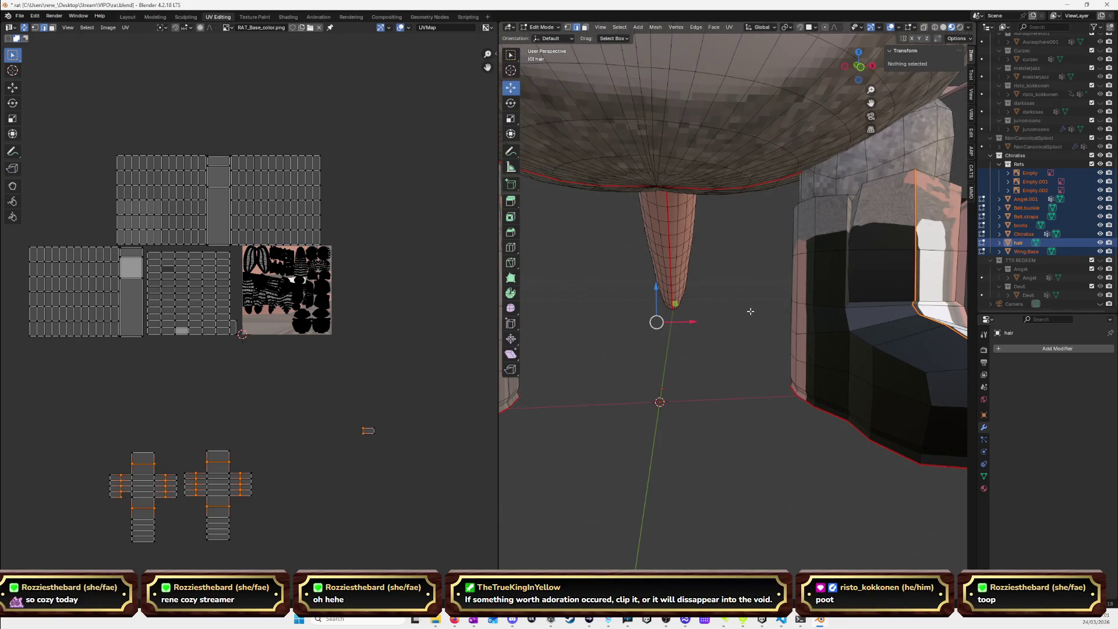
scroll(753, 308, "down", 5)
middle_click_drag(752, 308, 810, 286)
left_click(853, 420)
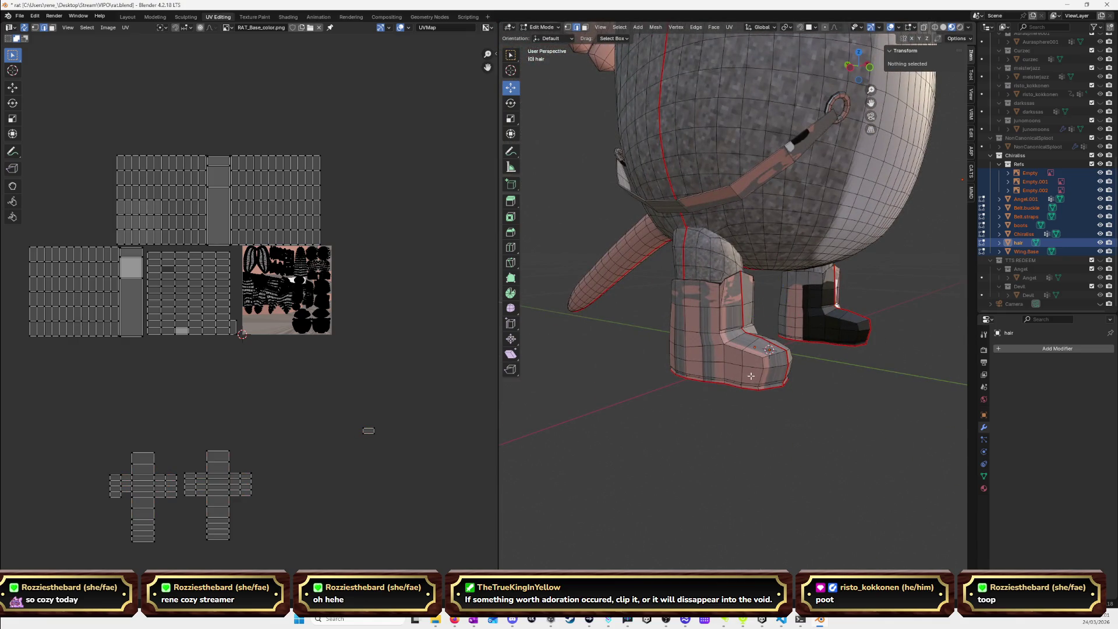
Select both boots, Smart UV Project them, then re-unwrap them.
key("l")
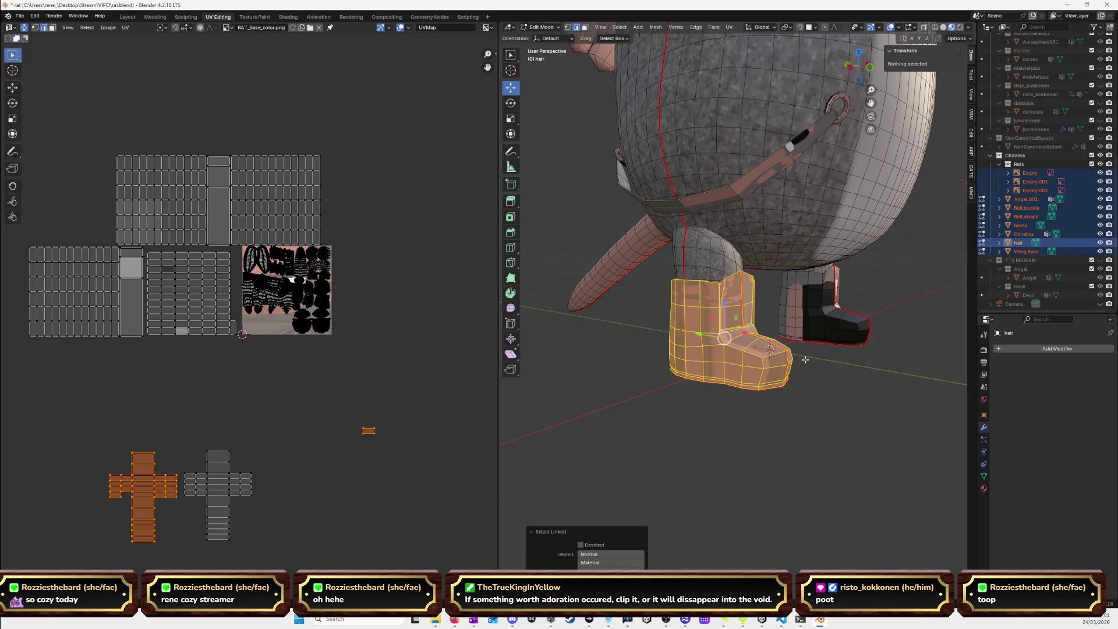
key("l")
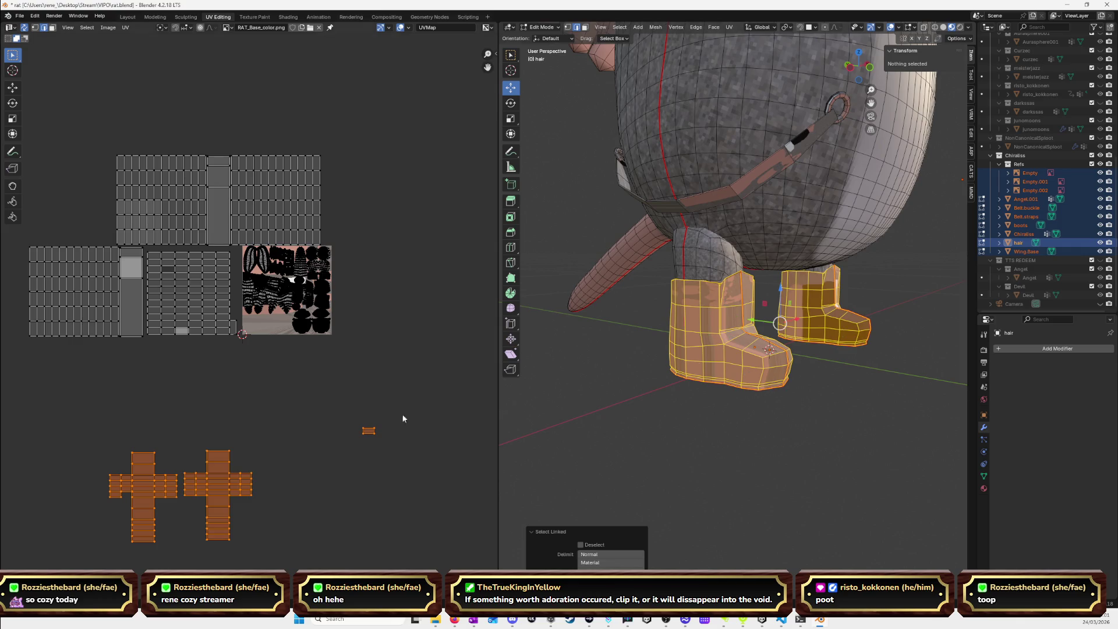
key("u")
left_click(382, 425)
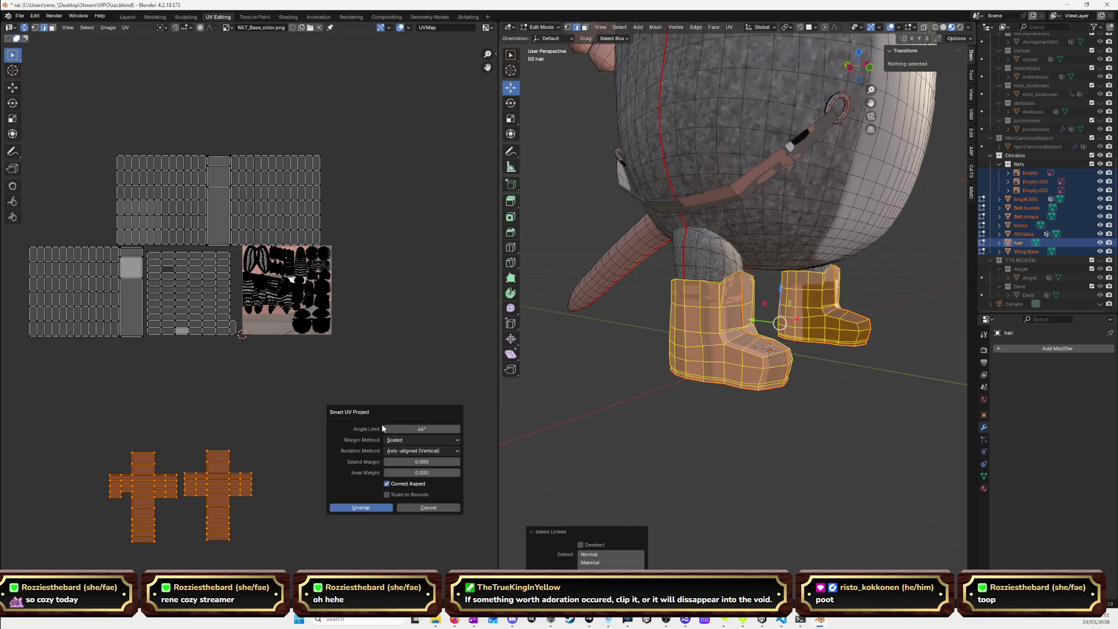
left_click(382, 509)
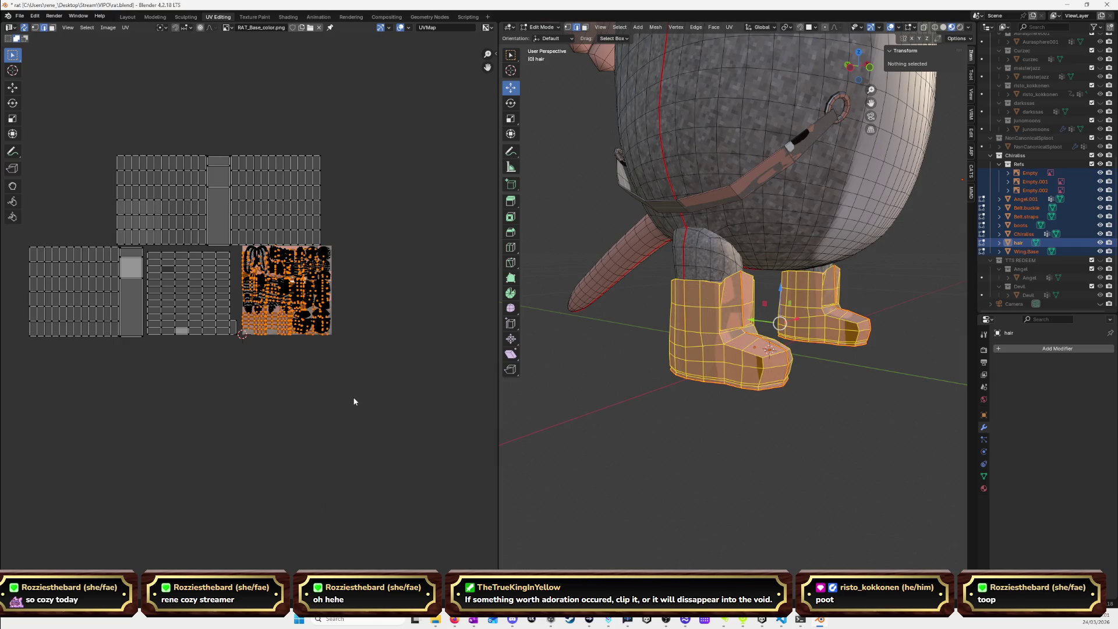
key("u")
left_click(301, 499)
Move the new boot UV islands below the texture square and switch to front view.
key("g")
left_click(292, 545)
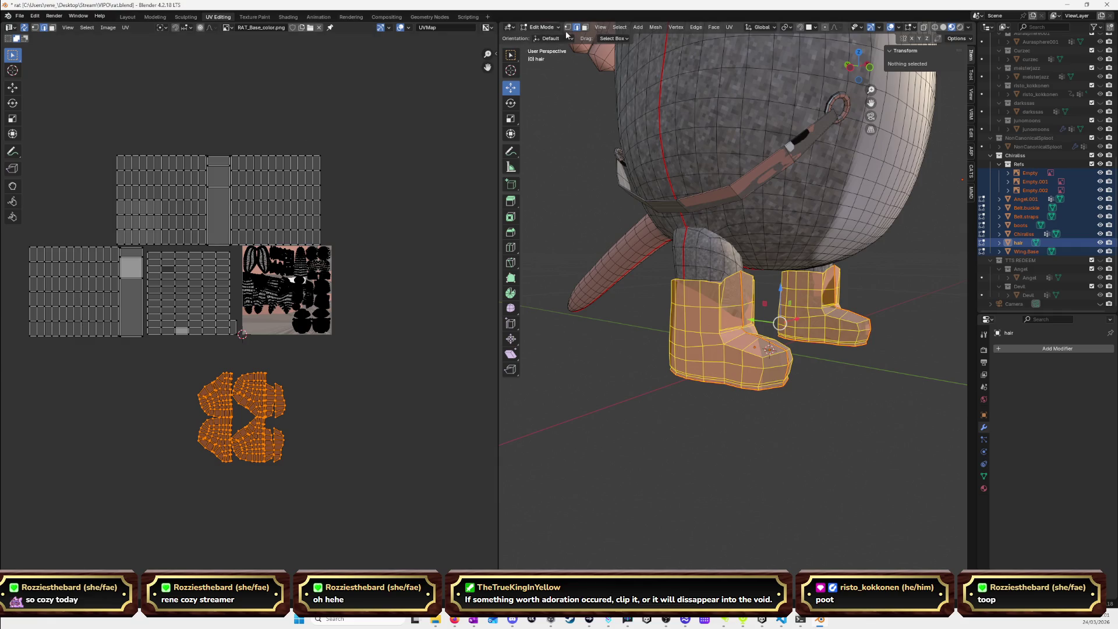
left_click(585, 27)
key("KP_1")
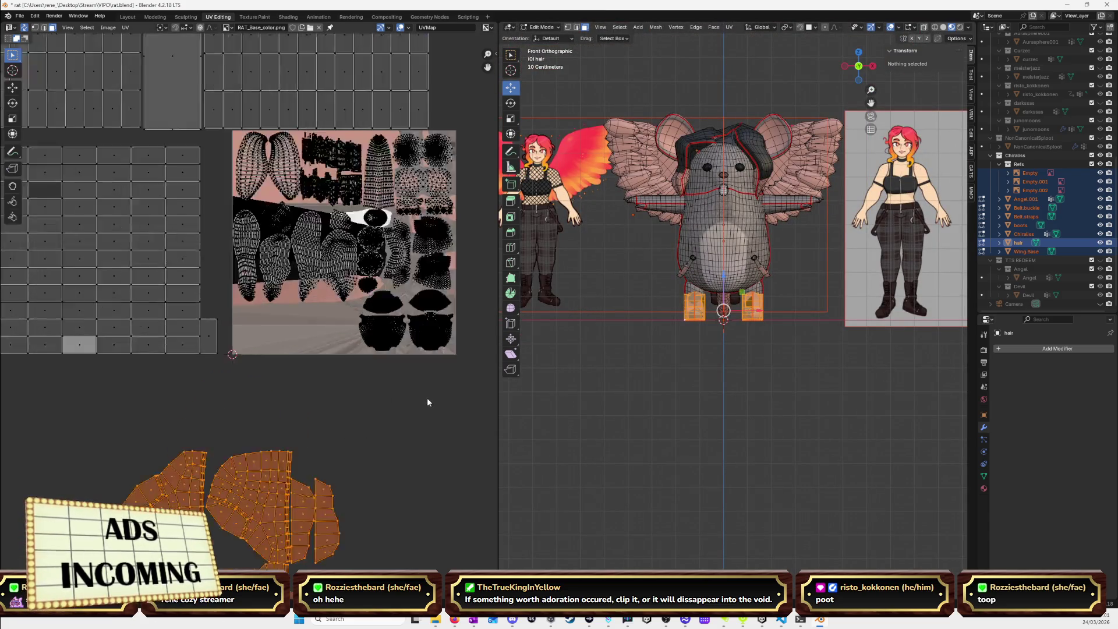
Select faces of the boots mesh and pan them left of the tail.
scroll(427, 401, "up", 5)
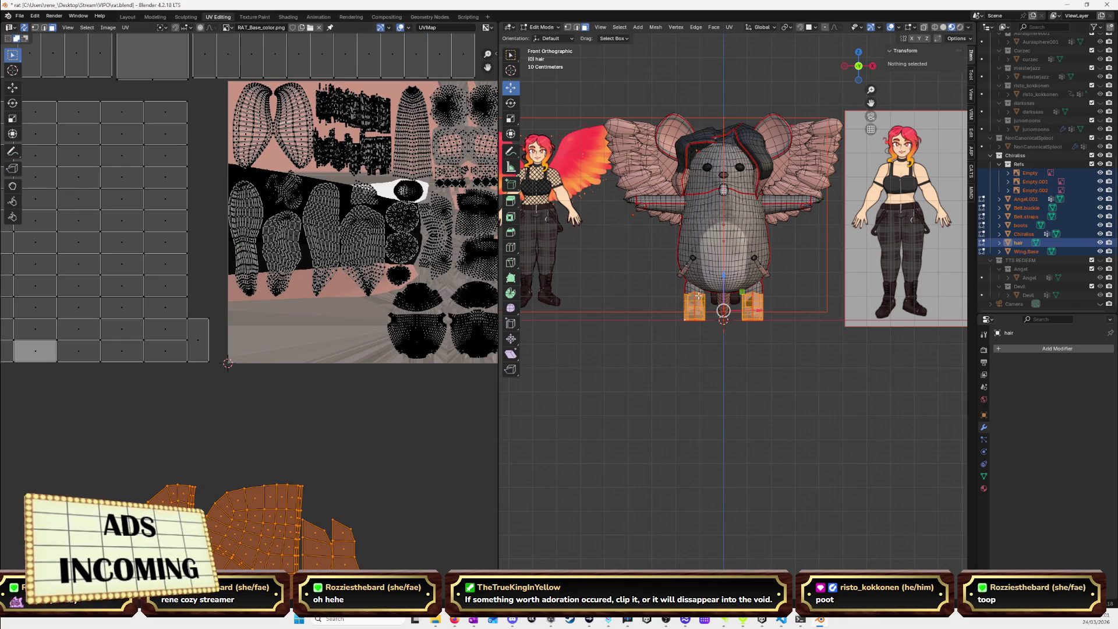
left_click(681, 319)
left_click(692, 304)
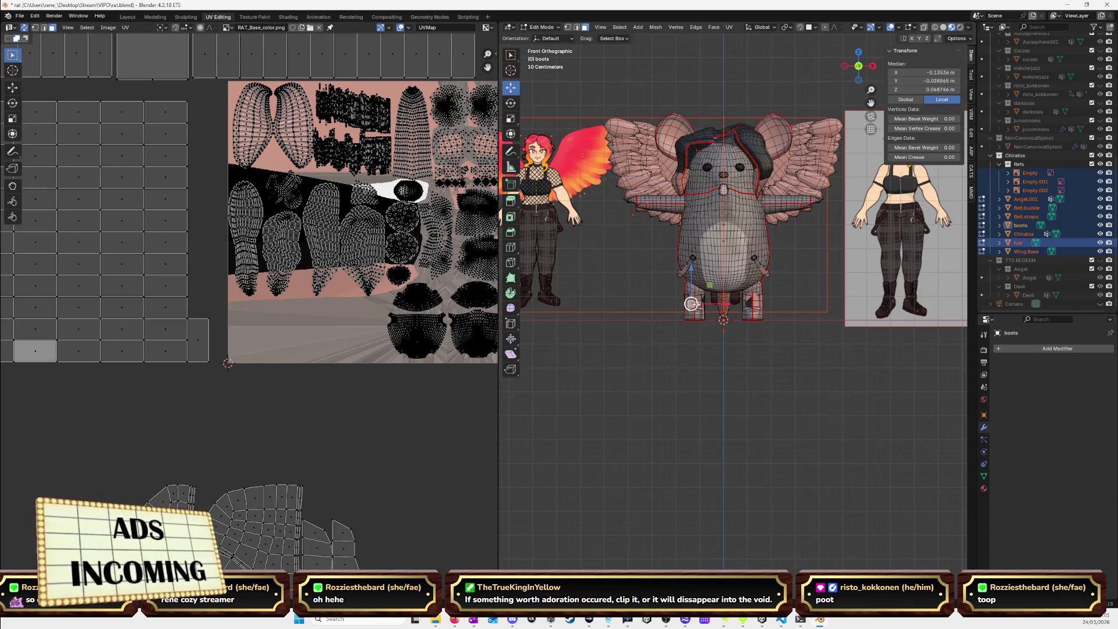
left_click(690, 306, "shift")
scroll(396, 446, "down", 4)
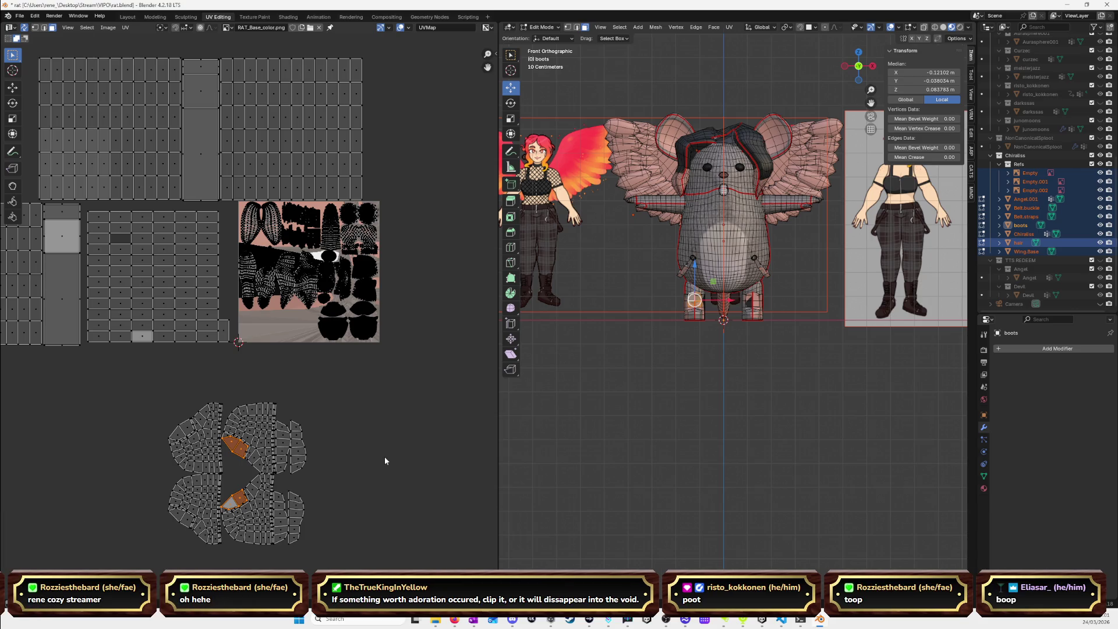
scroll(676, 392, "up", 8)
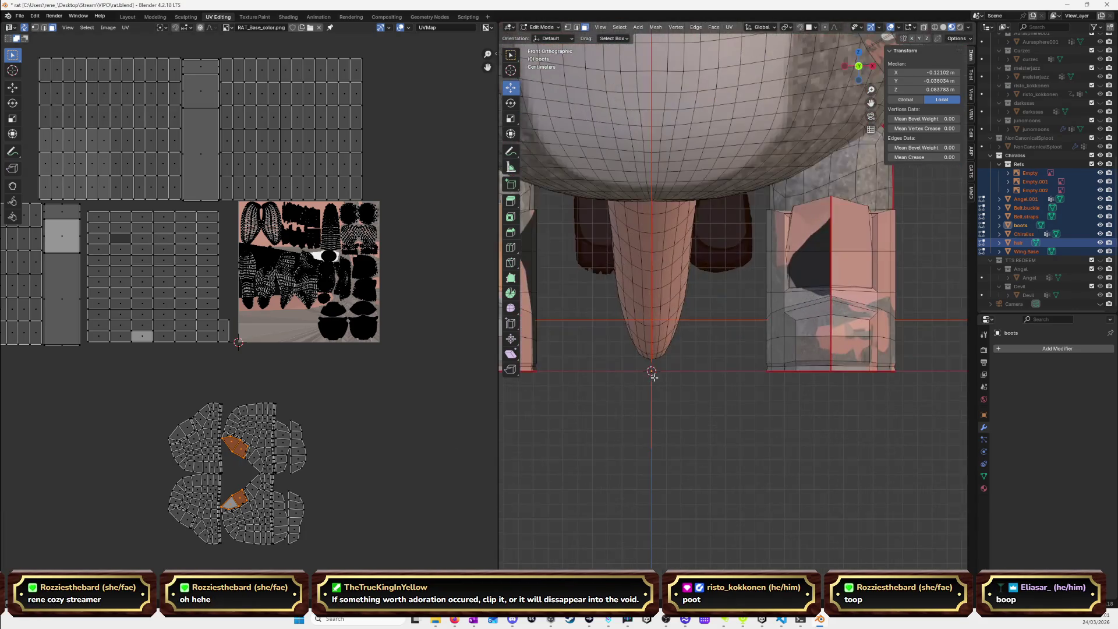
left_click_drag(870, 103, 1038, 99)
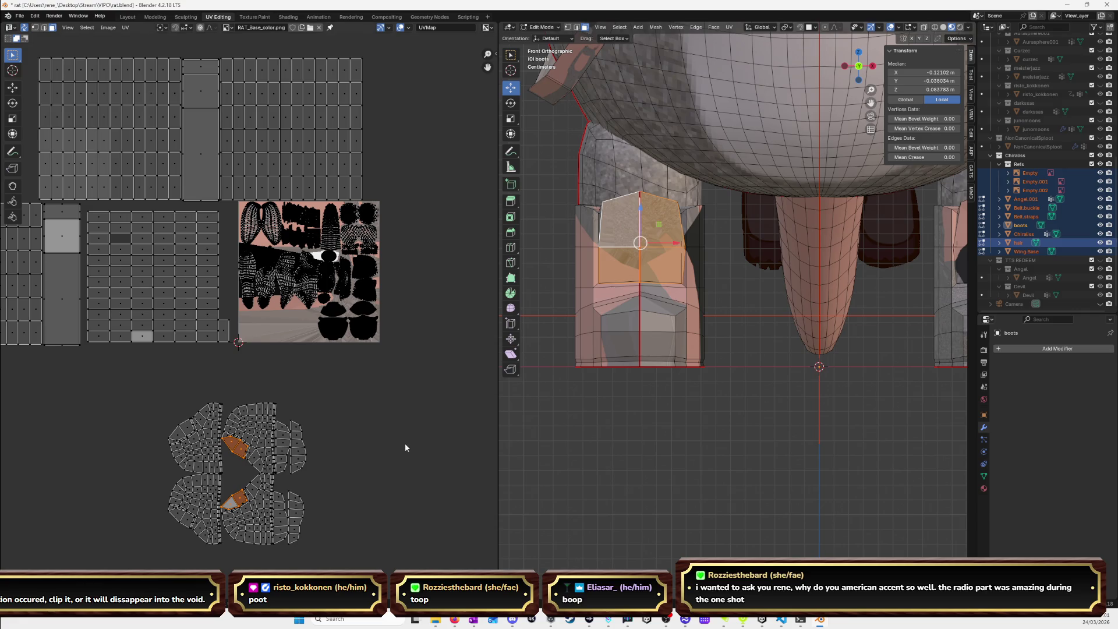
Undo back to the earlier boot UV layout and zoom in on the boot.
key("ctrl+z")
key("ctrl+z")
key("ctrl+z")
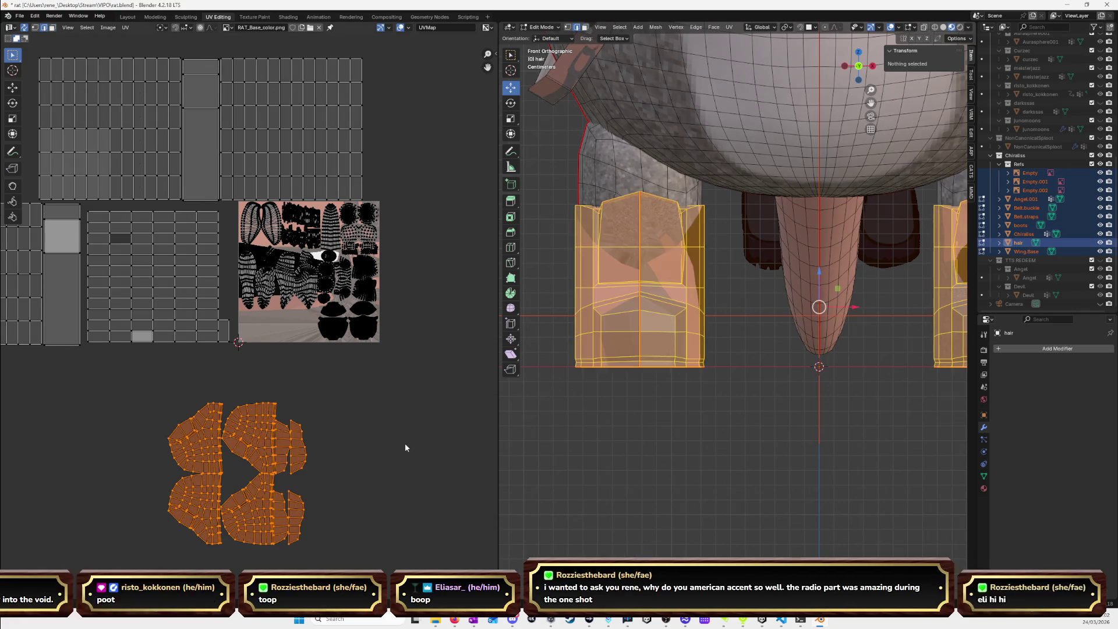
key("ctrl+z")
key("ctrl+shift+z")
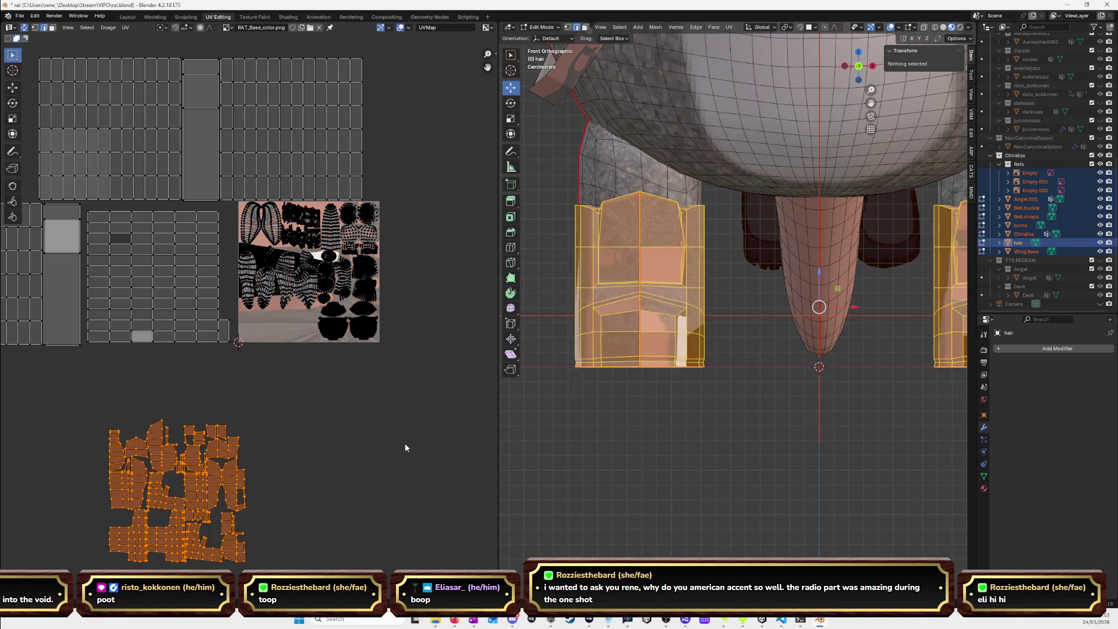
key("ctrl+z")
key("ctrl+z")
key("ctrl+z")
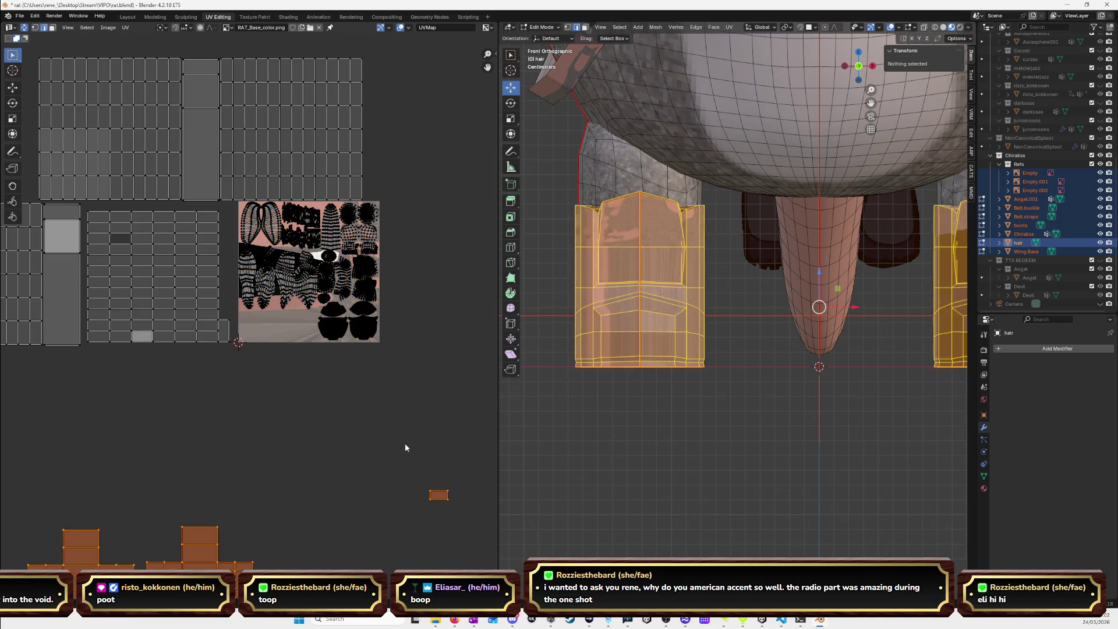
key("ctrl+z")
key("ctrl+z")
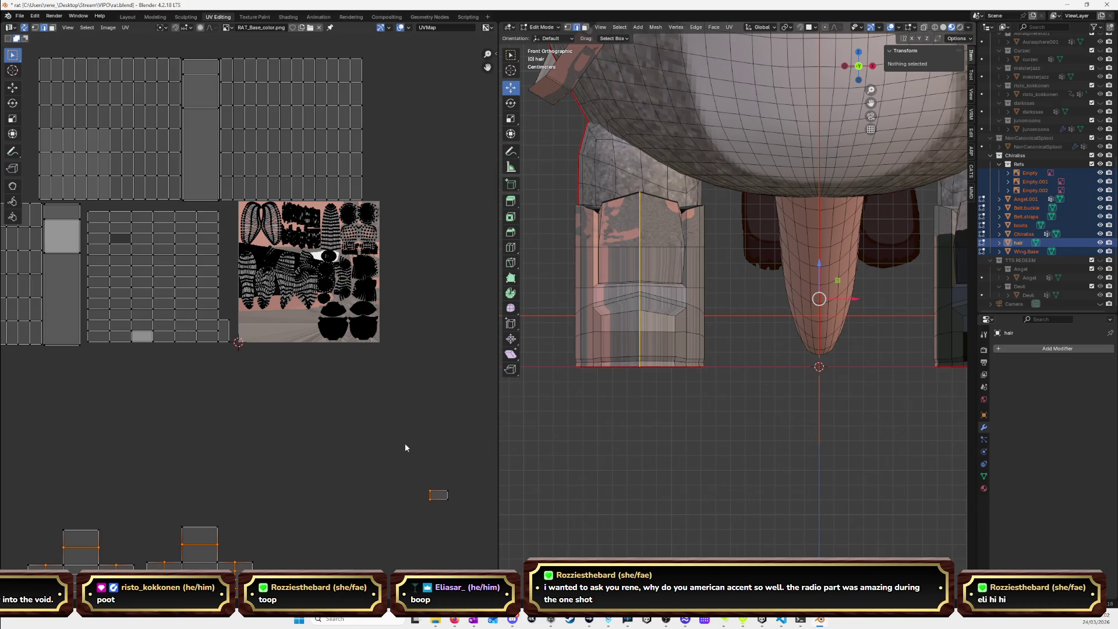
scroll(679, 427, "up", 3)
middle_click_drag(679, 427, 676, 235)
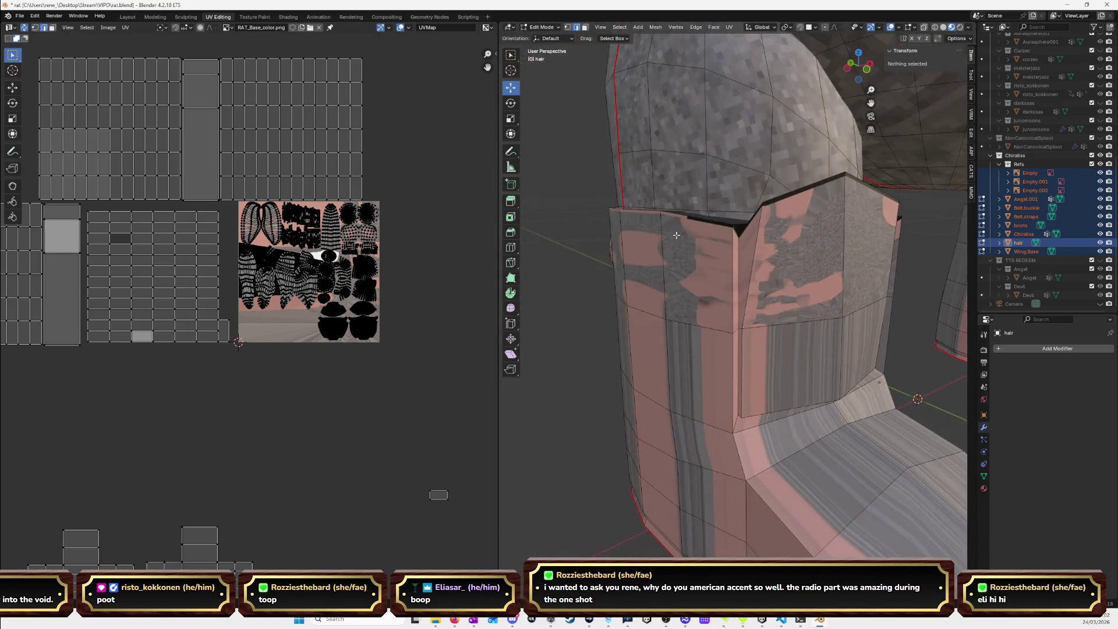
Select vertical edge loops around the boot shaft, orbiting to reach its back.
left_click(733, 339, "alt")
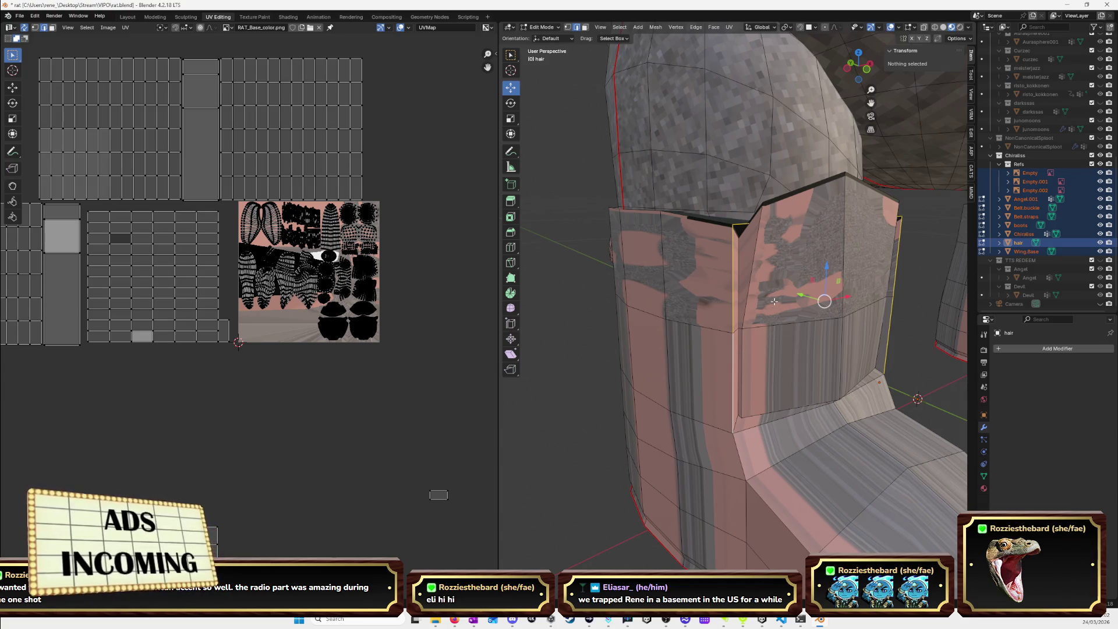
middle_click_drag(705, 251, 731, 267)
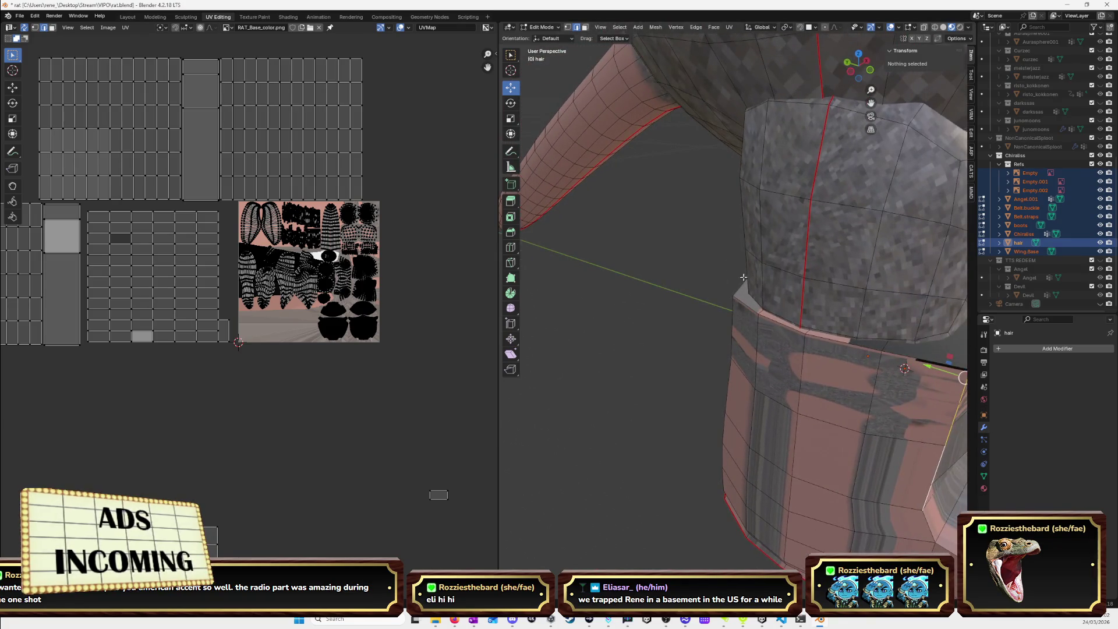
middle_click_drag(860, 352, 721, 320)
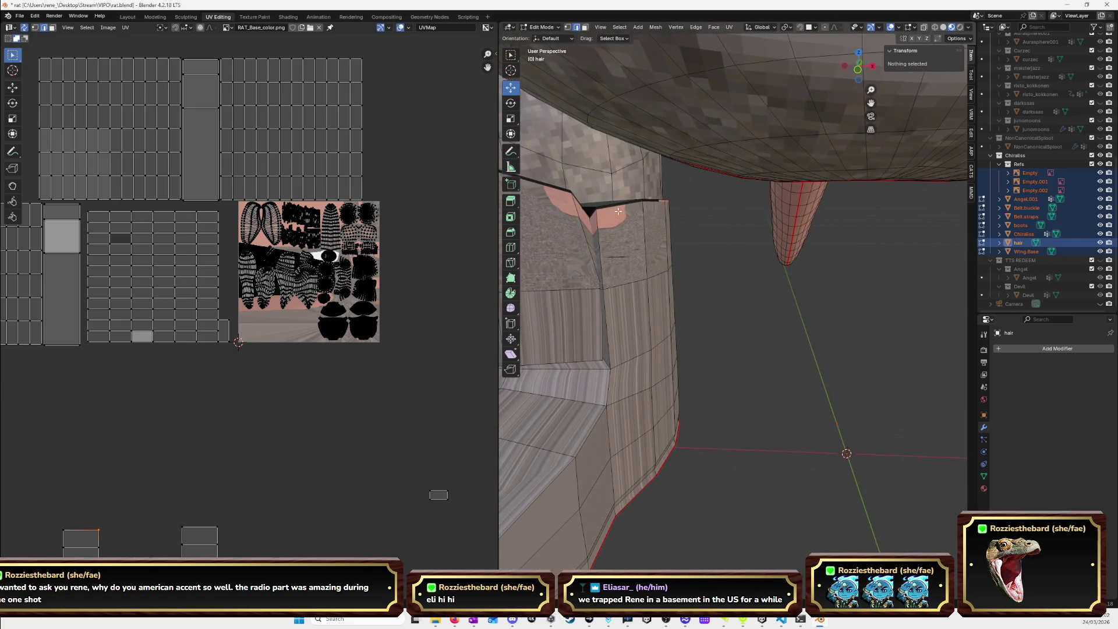
middle_click_drag(618, 211, 756, 256)
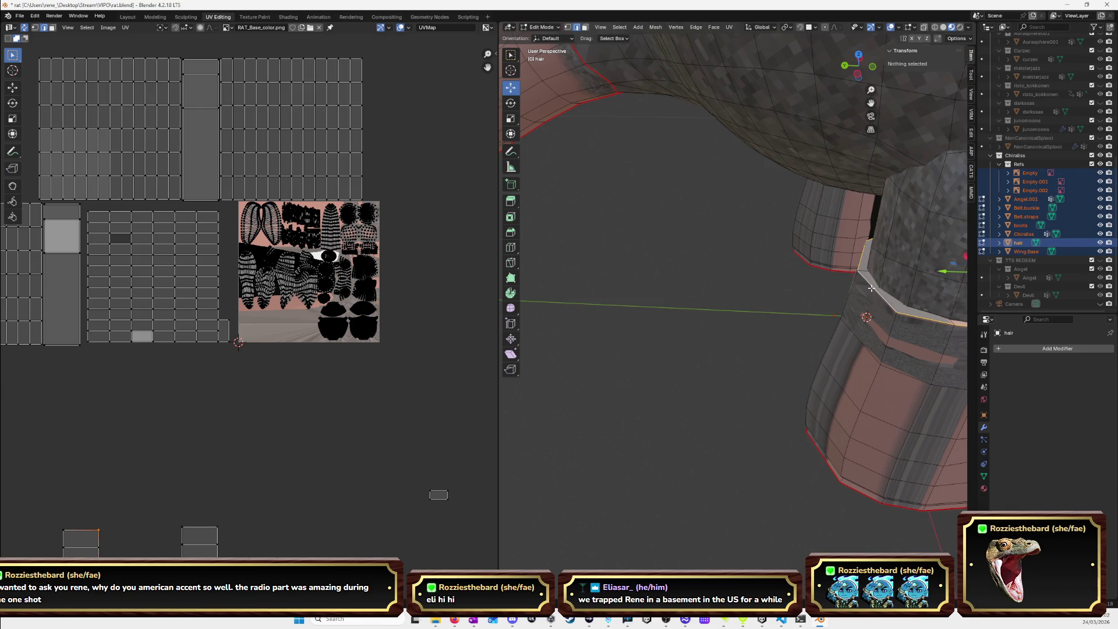
mouse_move(871, 301)
middle_mouse_down()
mouse_move(873, 329)
mouse_move(792, 276)
middle_mouse_up()
scroll(757, 256, "up", 4)
left_click(747, 249, "alt+shift")
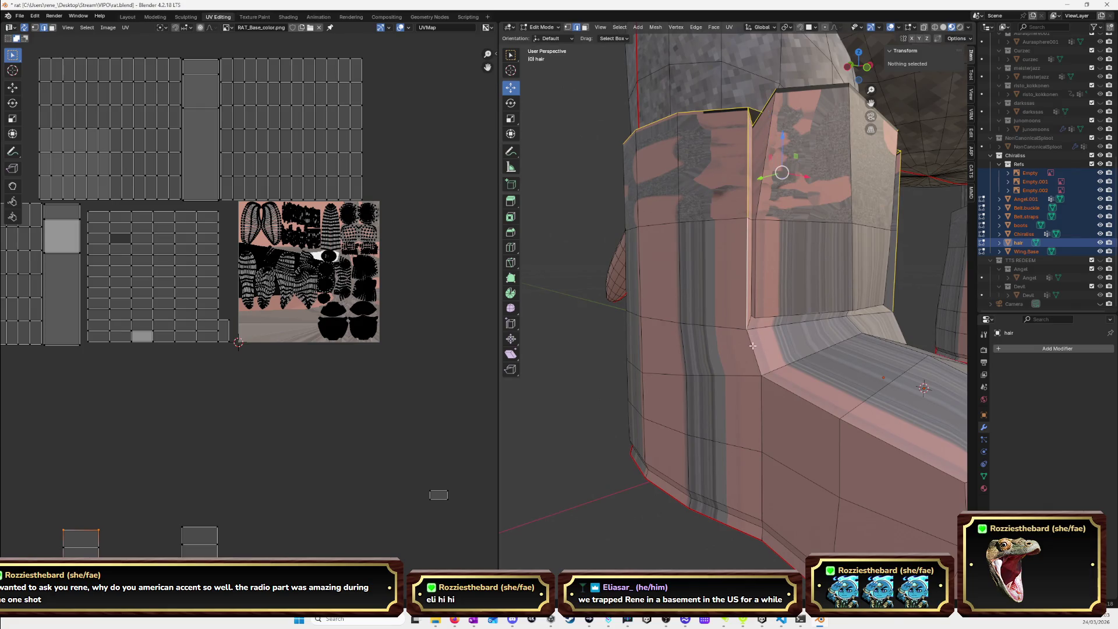
mouse_move(752, 346)
middle_mouse_down()
mouse_move(771, 360)
mouse_move(740, 358)
mouse_move(774, 365)
mouse_move(767, 334)
mouse_move(743, 335)
mouse_move(720, 296)
middle_mouse_up()
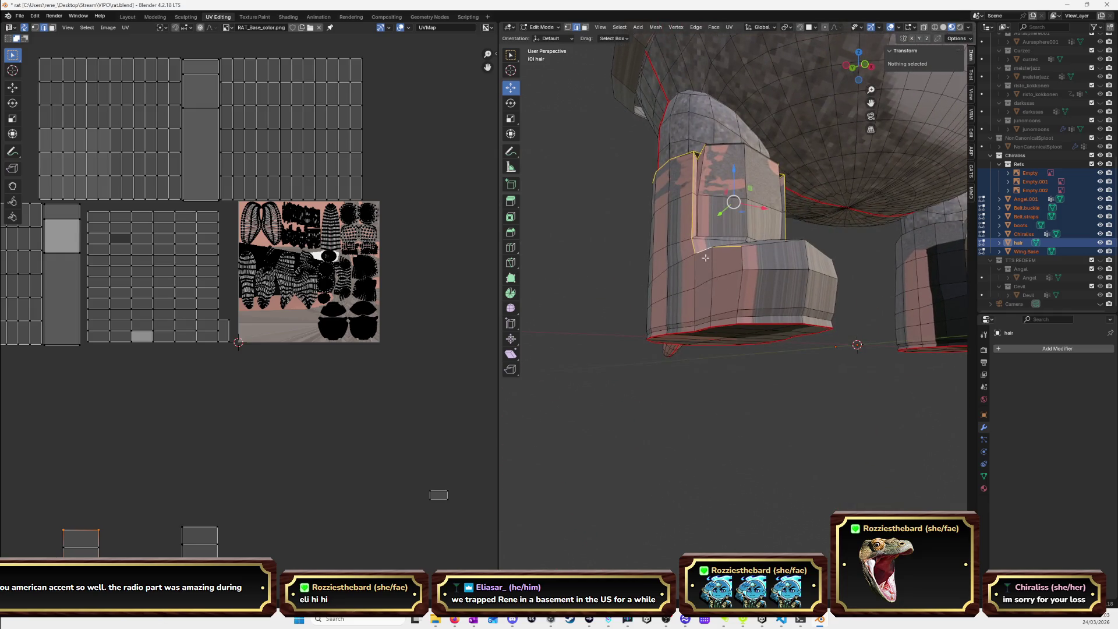
Select the edge loop along the toe's top and make the boots mesh active.
middle_click_drag(705, 258, 759, 258)
mouse_move(814, 258)
middle_mouse_down()
mouse_move(693, 245)
mouse_move(713, 255)
mouse_move(714, 229)
mouse_move(650, 231)
mouse_move(719, 244)
mouse_move(793, 173)
mouse_move(783, 270)
middle_mouse_up()
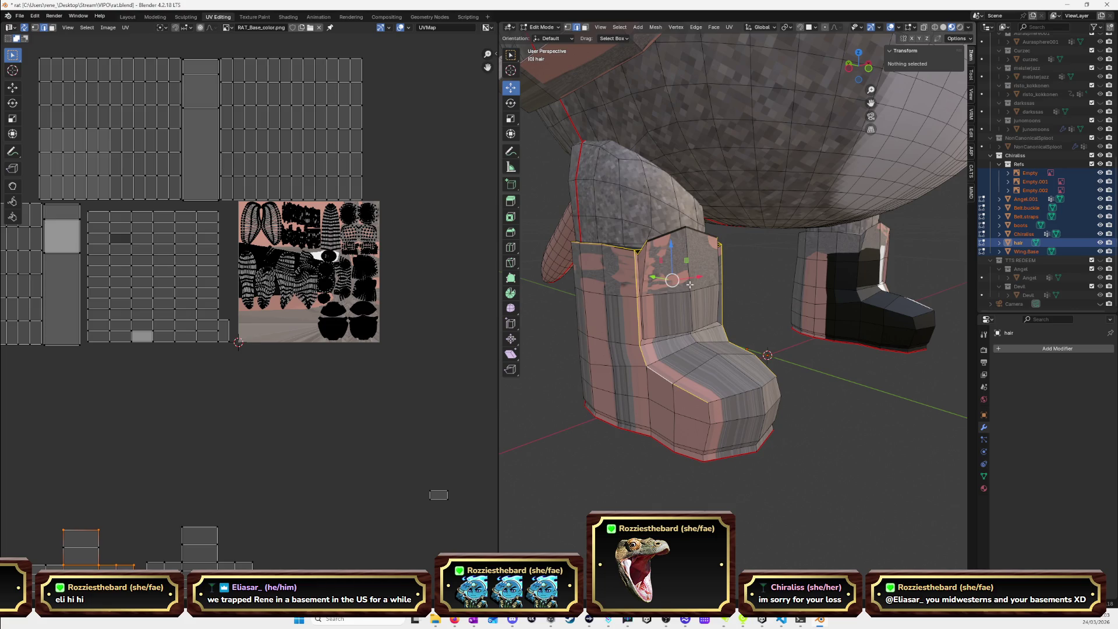
mouse_move(719, 278)
middle_mouse_down()
mouse_move(669, 282)
mouse_move(763, 278)
mouse_move(722, 274)
mouse_move(753, 267)
mouse_move(796, 381)
mouse_move(719, 354)
mouse_move(866, 311)
middle_mouse_up()
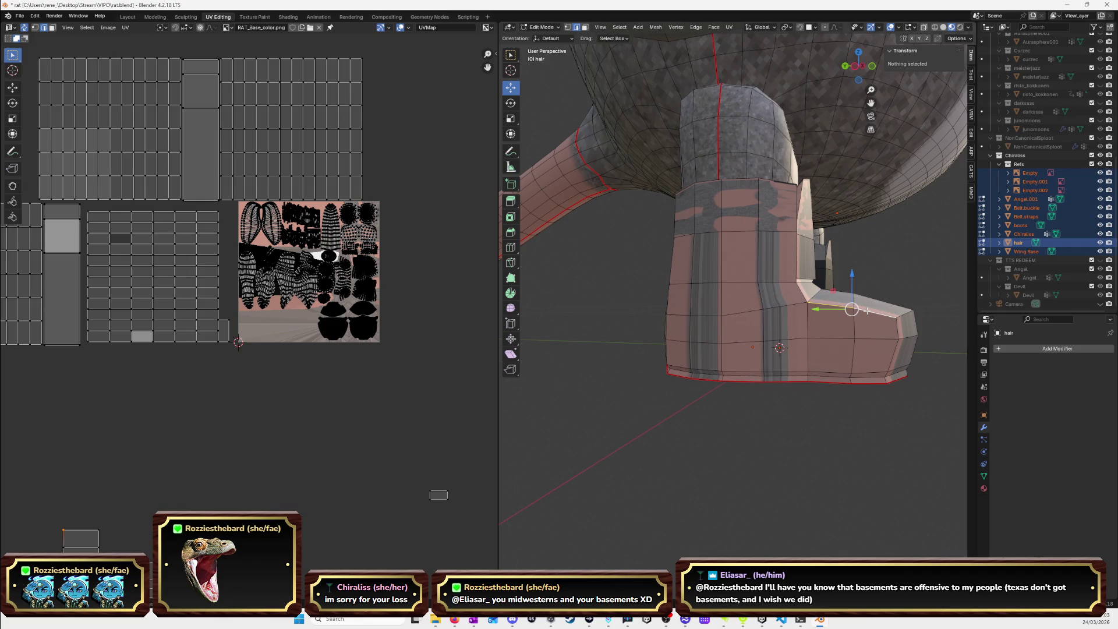
left_click(899, 328, "alt")
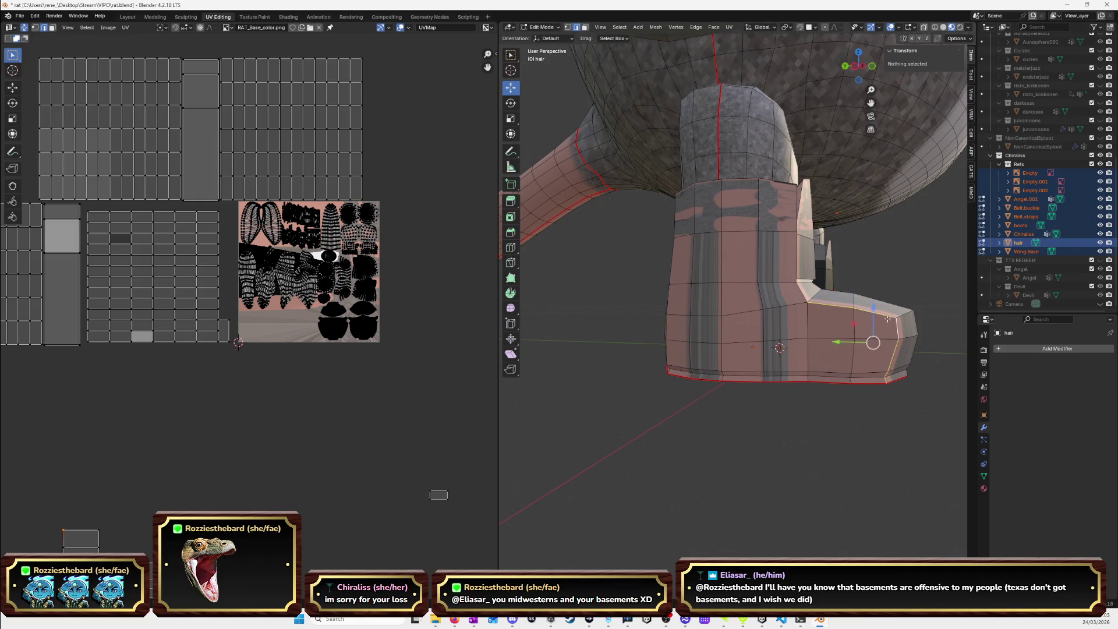
middle_click_drag(898, 328, 748, 322)
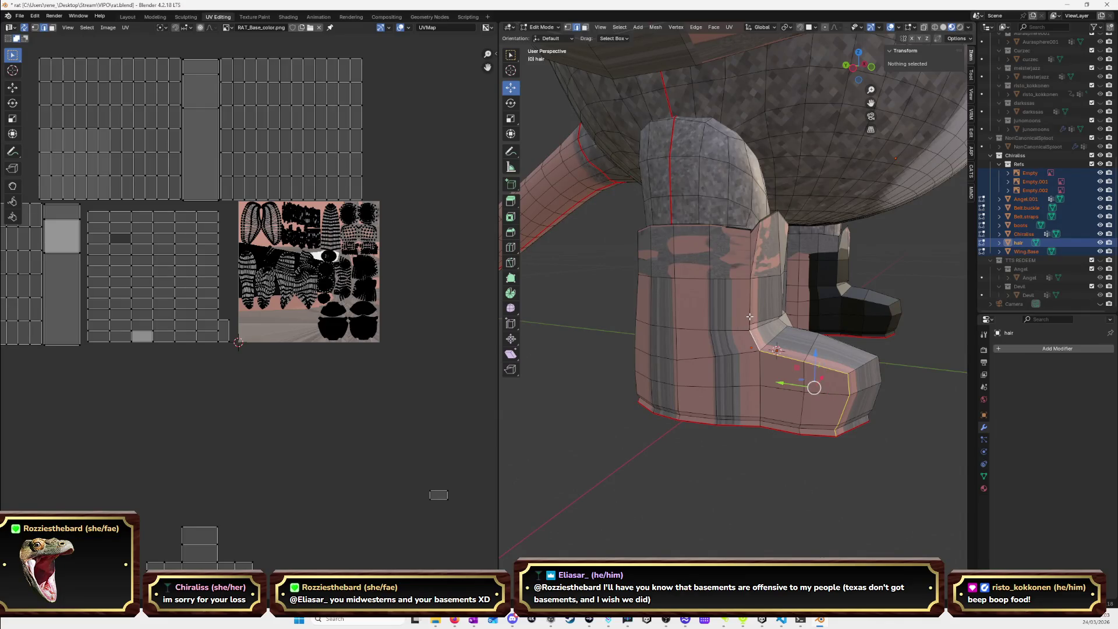
mouse_move(798, 316)
middle_mouse_down()
mouse_move(780, 327)
mouse_move(801, 337)
middle_mouse_up()
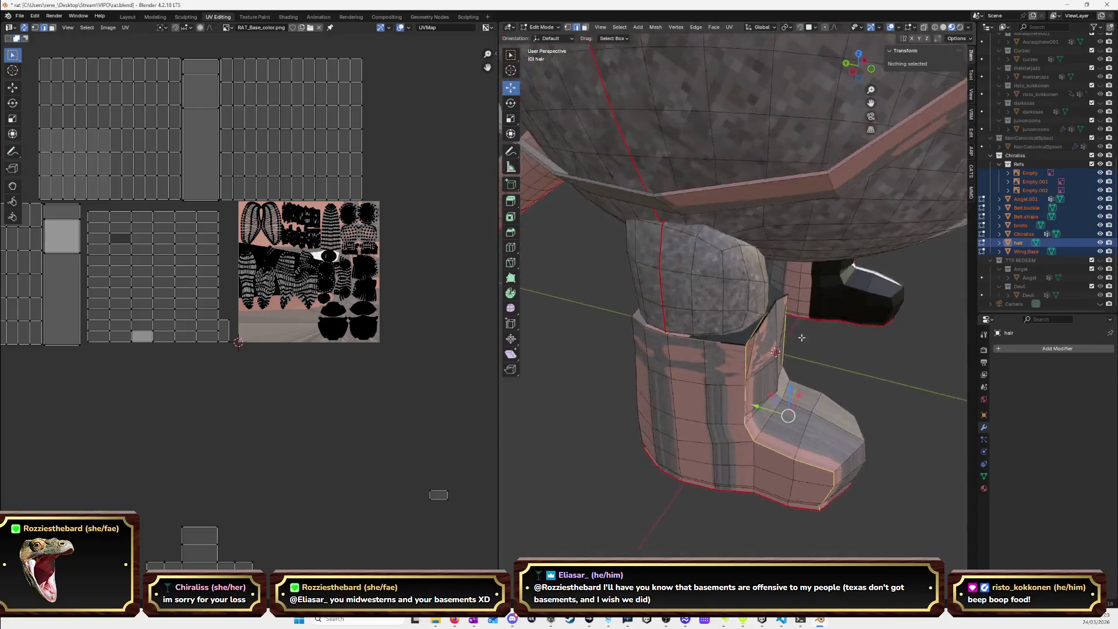
scroll(861, 370, "up", 2)
left_click(804, 365)
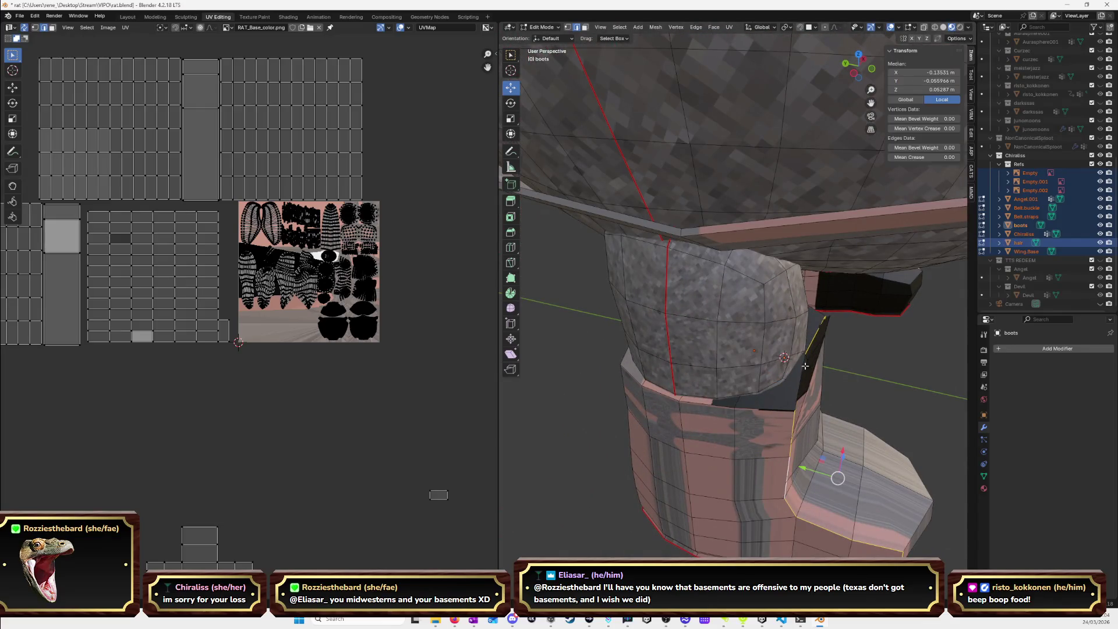
Select the edge loop around the boot top plus a vertical loop down the boot.
middle_click_drag(840, 402, 822, 338)
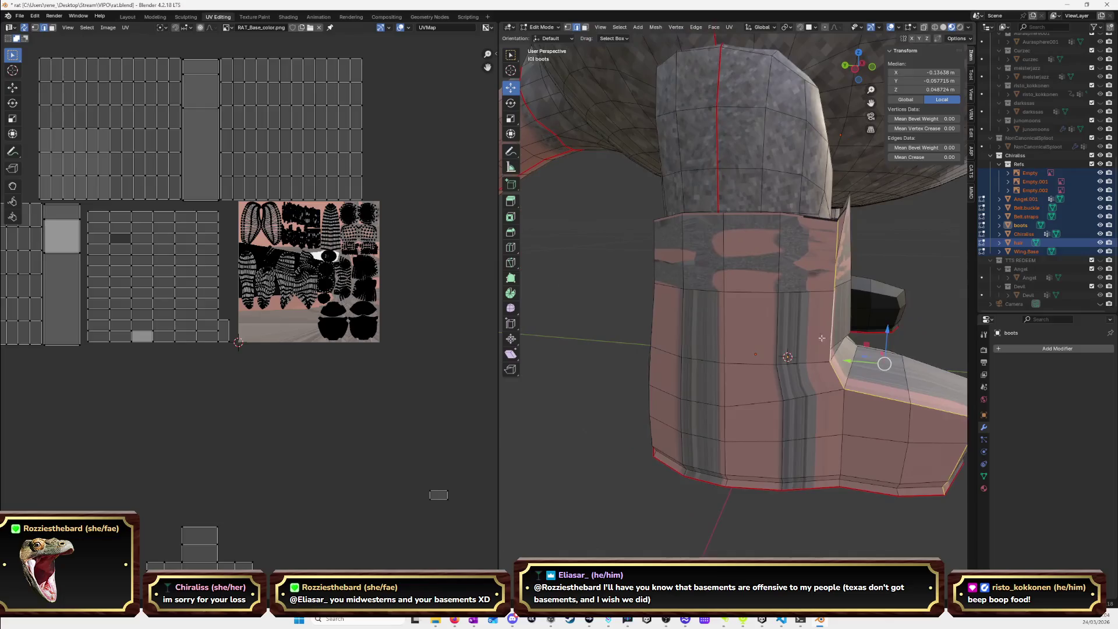
middle_click_drag(786, 257, 795, 305)
left_click(790, 395, "alt+shift")
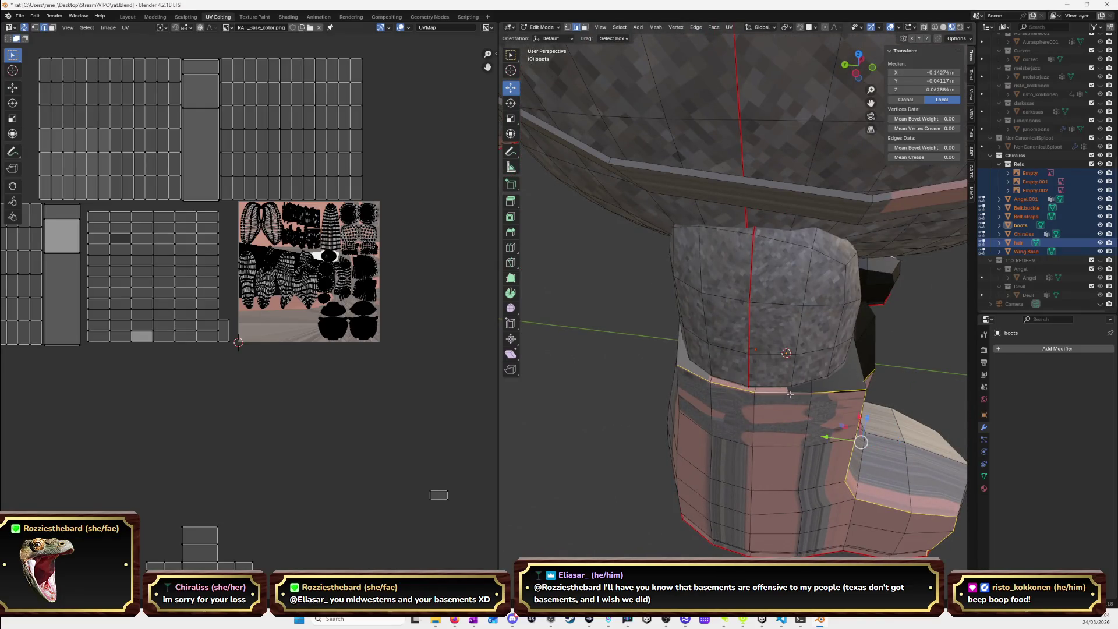
middle_click_drag(802, 411, 778, 399)
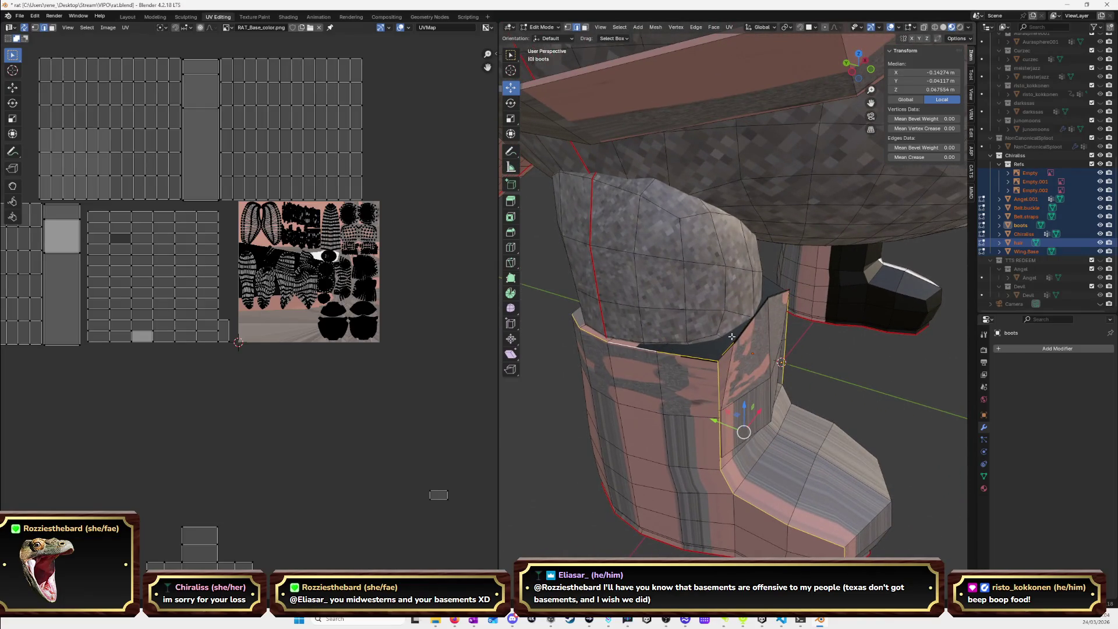
mouse_move(730, 347)
middle_mouse_down()
mouse_move(783, 385)
mouse_move(742, 383)
middle_mouse_up()
left_click(785, 388, "alt+shift")
Unwrap the selected boot geometry and mark the selected edges as seams.
mouse_move(678, 340)
middle_mouse_down()
mouse_move(663, 347)
mouse_move(698, 322)
mouse_move(806, 323)
mouse_move(757, 318)
mouse_move(894, 90)
middle_mouse_up()
scroll(751, 318, "up", 4)
middle_click_drag(721, 350, 850, 324, "shift")
middle_click_drag(760, 215, 692, 277)
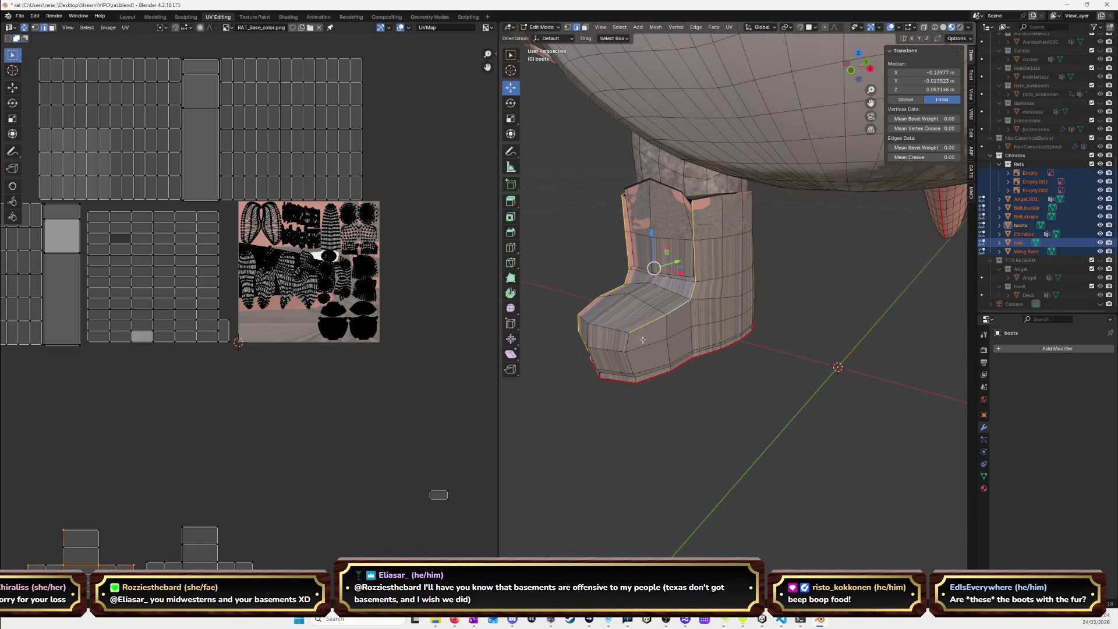
mouse_move(661, 349)
middle_mouse_down()
mouse_move(776, 299)
mouse_move(901, 319)
mouse_move(605, 297)
middle_mouse_up()
scroll(606, 297, "up", 3)
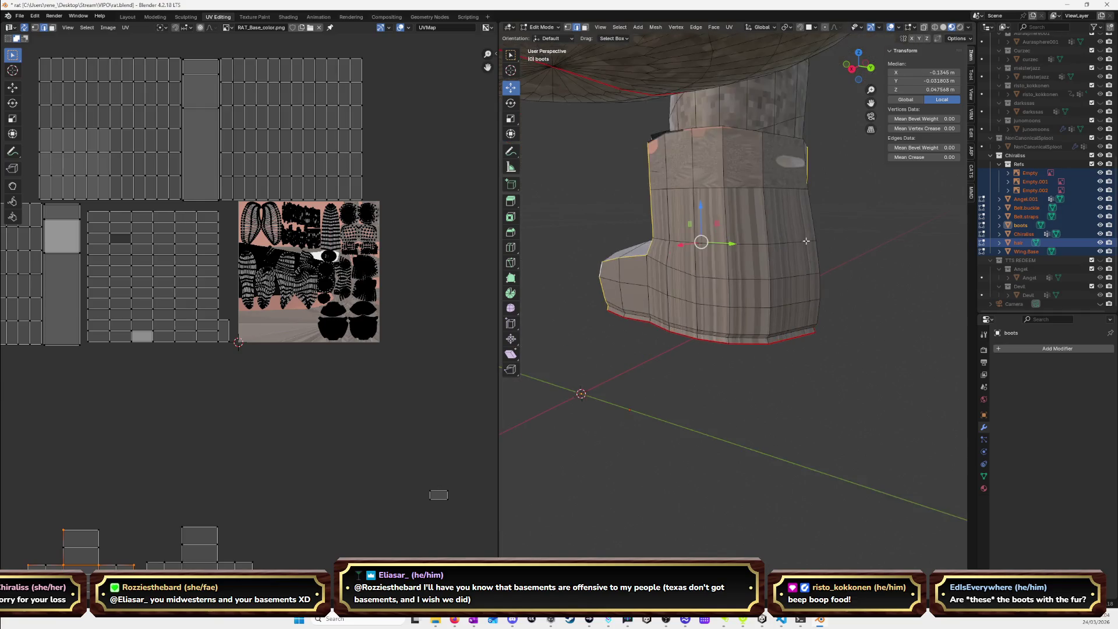
mouse_move(743, 202)
middle_mouse_down()
mouse_move(727, 150)
mouse_move(874, 171)
mouse_move(885, 190)
mouse_move(604, 97)
middle_mouse_up()
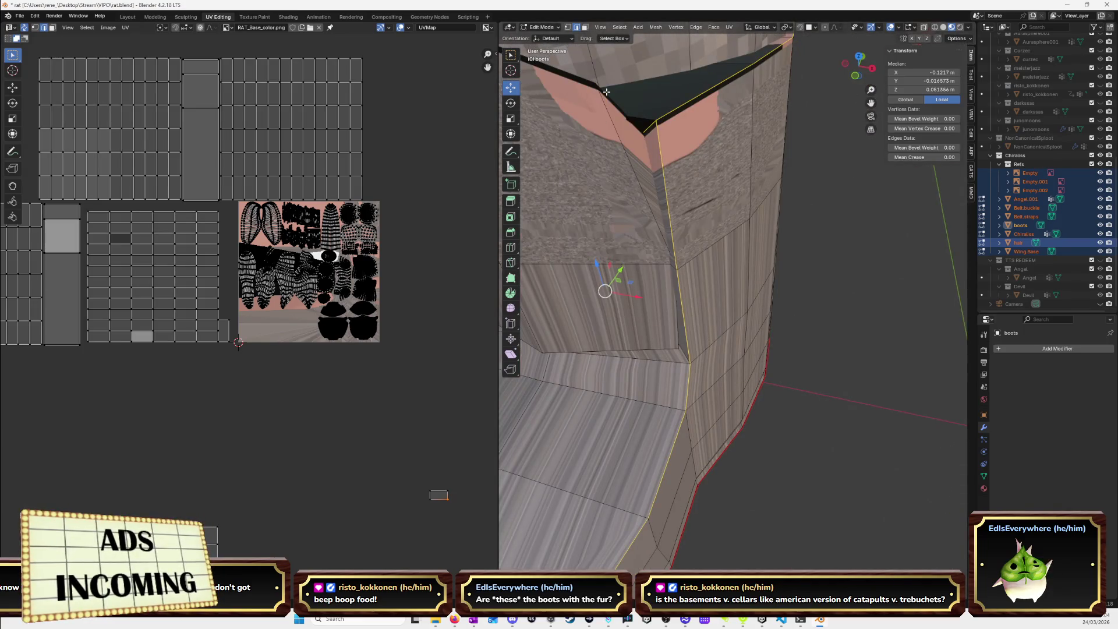
middle_click_drag(604, 97, 835, 191)
scroll(836, 191, "down", 6)
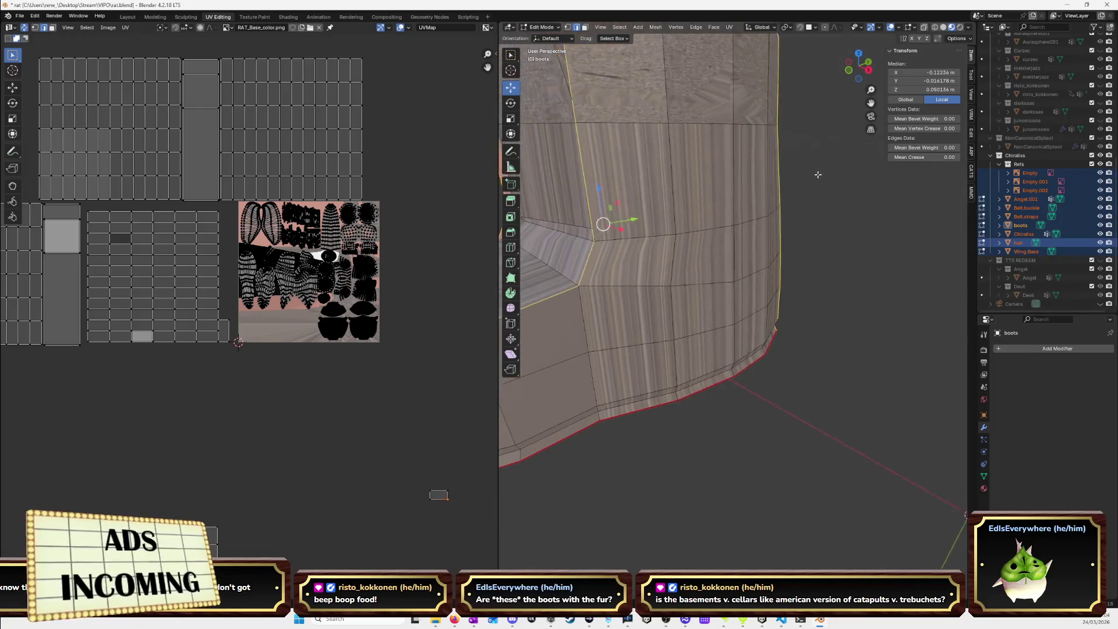
mouse_move(809, 234)
middle_mouse_down()
mouse_move(801, 248)
mouse_move(908, 239)
middle_mouse_up()
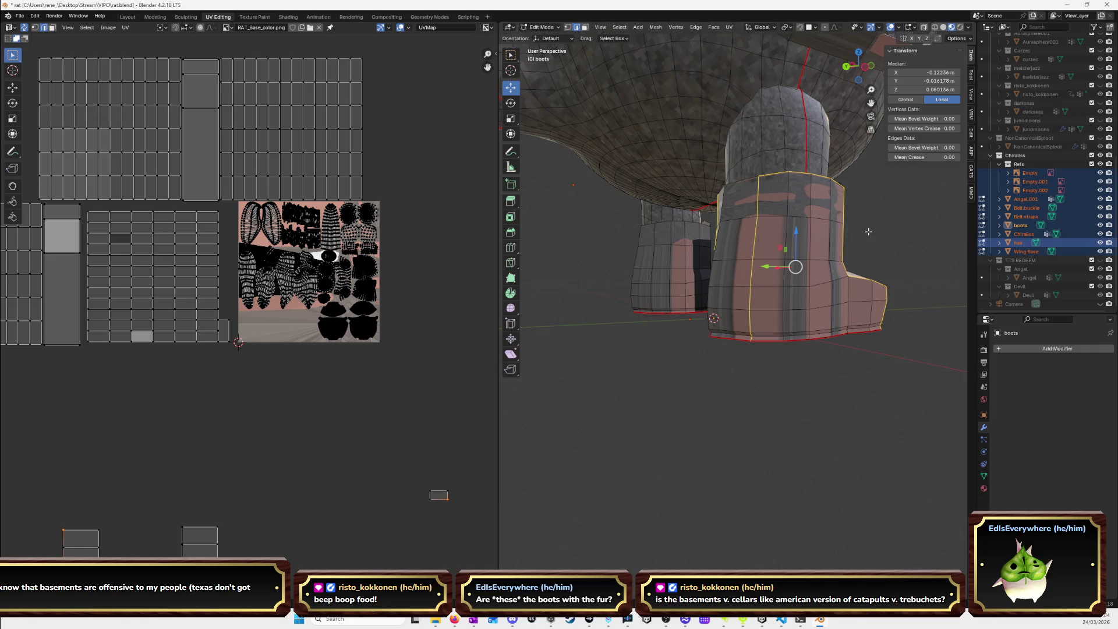
middle_click_drag(888, 231, 801, 237)
key("u")
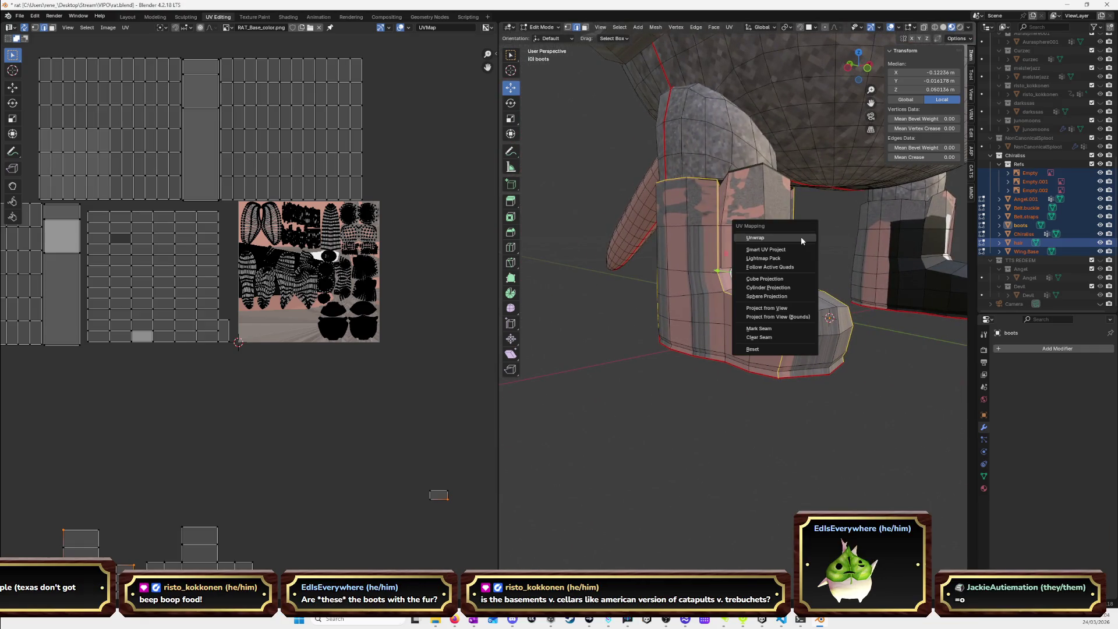
left_click(801, 237)
key("ctrl+e")
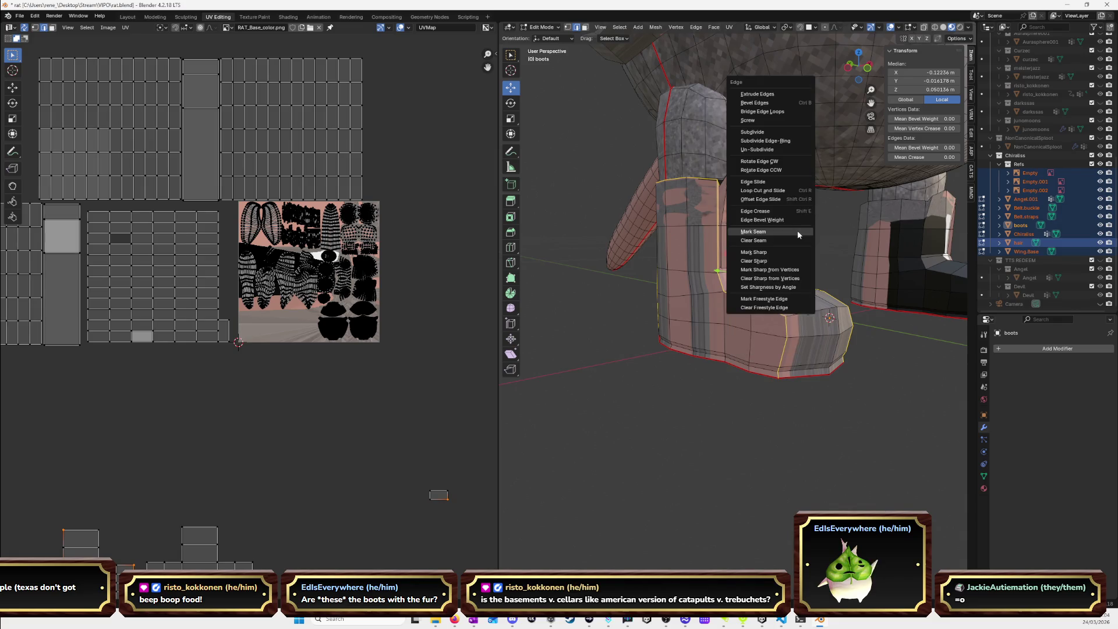
left_click(798, 232)
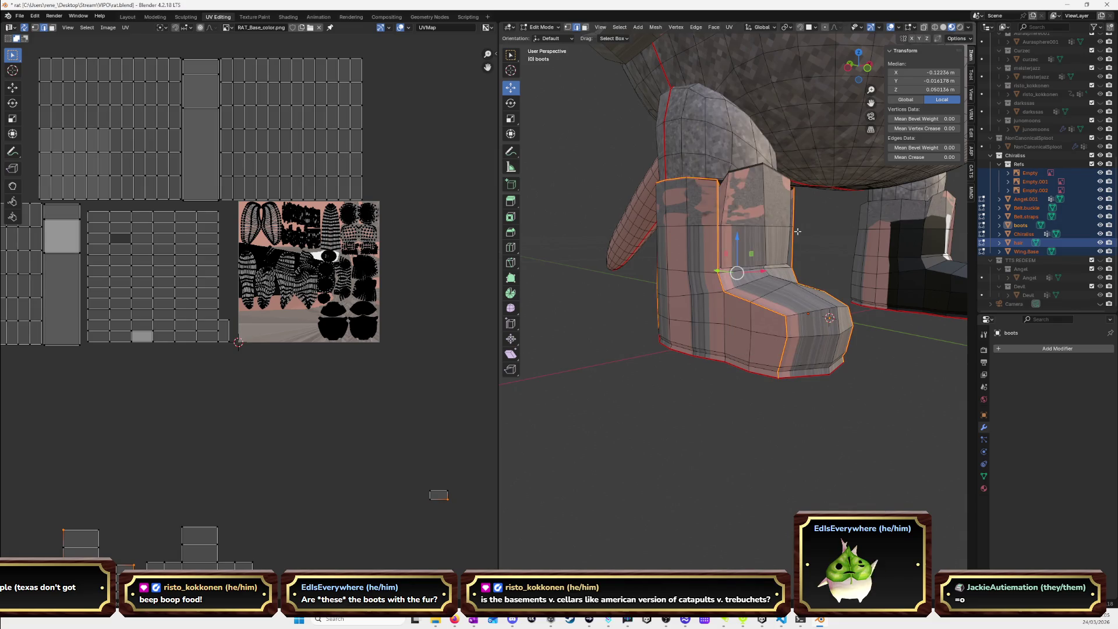
Clear the selection, then select the fur-edge loop and a shortest edge path along the boot.
mouse_move(858, 239)
middle_mouse_down()
mouse_move(756, 239)
mouse_move(931, 408)
mouse_move(800, 294)
mouse_move(645, 276)
mouse_move(645, 251)
mouse_move(779, 356)
mouse_move(851, 291)
mouse_move(823, 293)
middle_mouse_up()
key("alt+a")
scroll(779, 356, "up", 3)
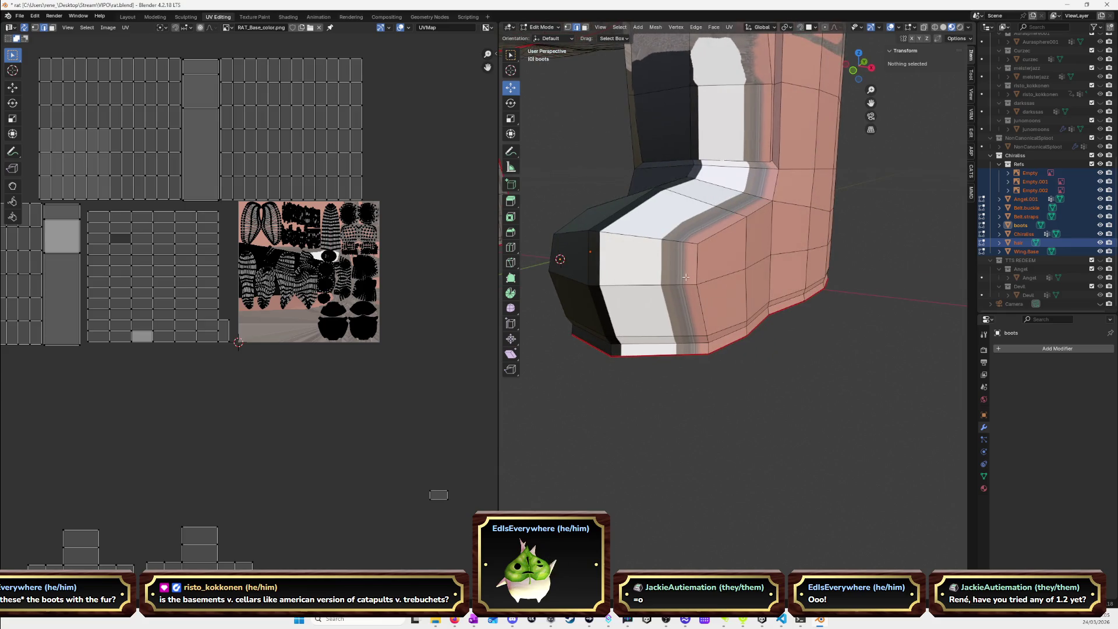
left_click(704, 305)
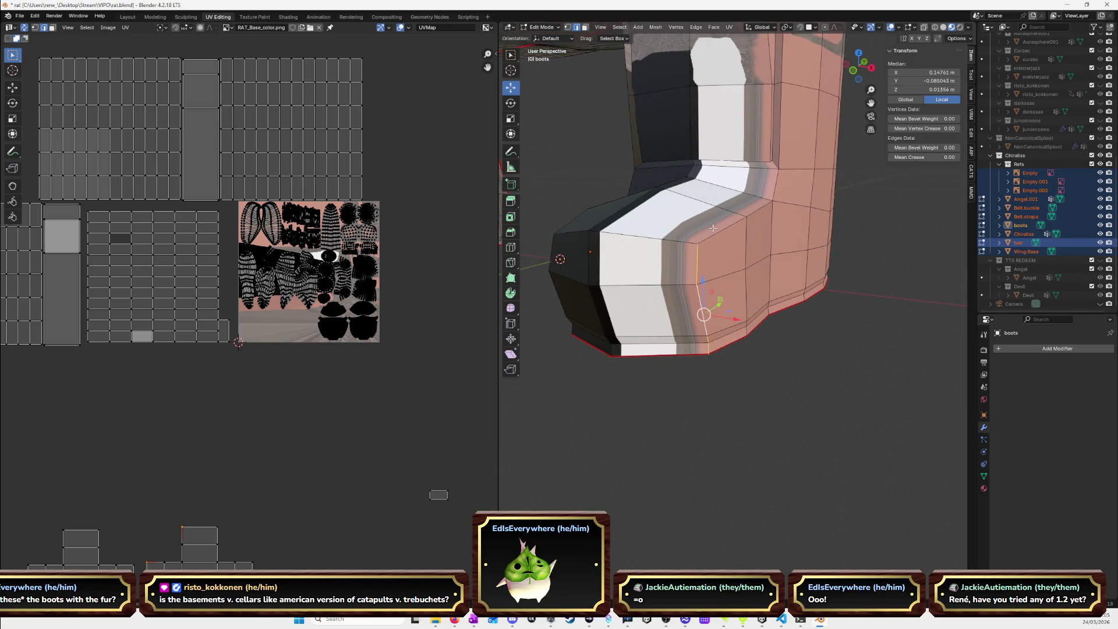
left_click(776, 151)
mouse_move(777, 152)
middle_mouse_down()
mouse_move(818, 244)
mouse_move(627, 268)
middle_mouse_up()
scroll(821, 249, "up", 6)
scroll(822, 250, "down", 6)
scroll(757, 246, "up", 4)
scroll(751, 245, "down", 4)
left_click(564, 229, "alt+shift")
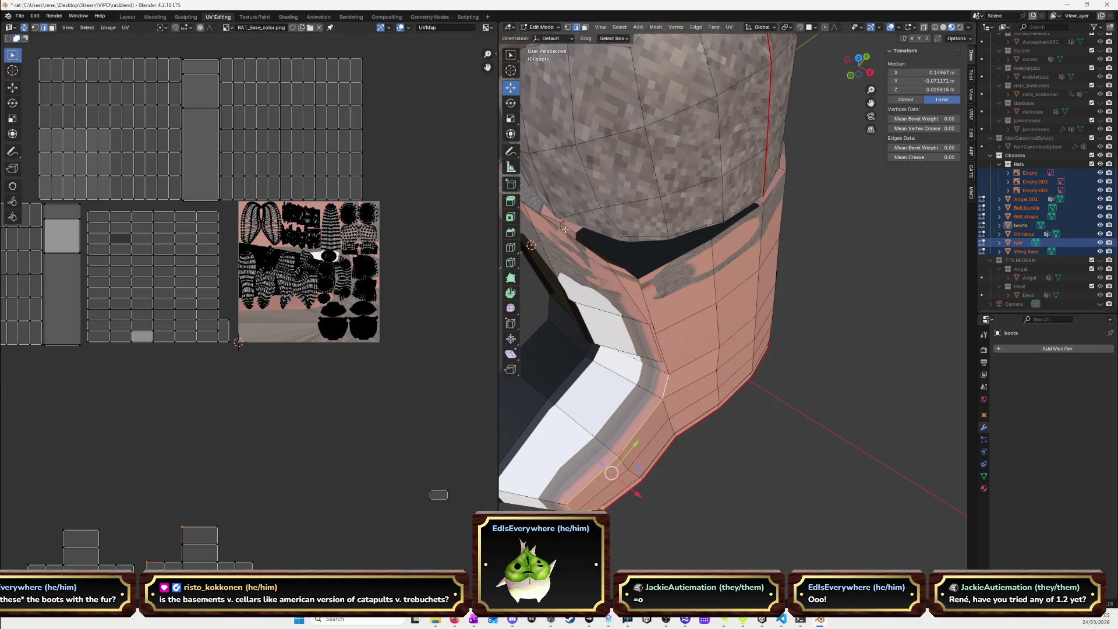
left_click(626, 268, "alt+shift")
left_click(614, 261, "ctrl")
left_click(545, 209, "ctrl")
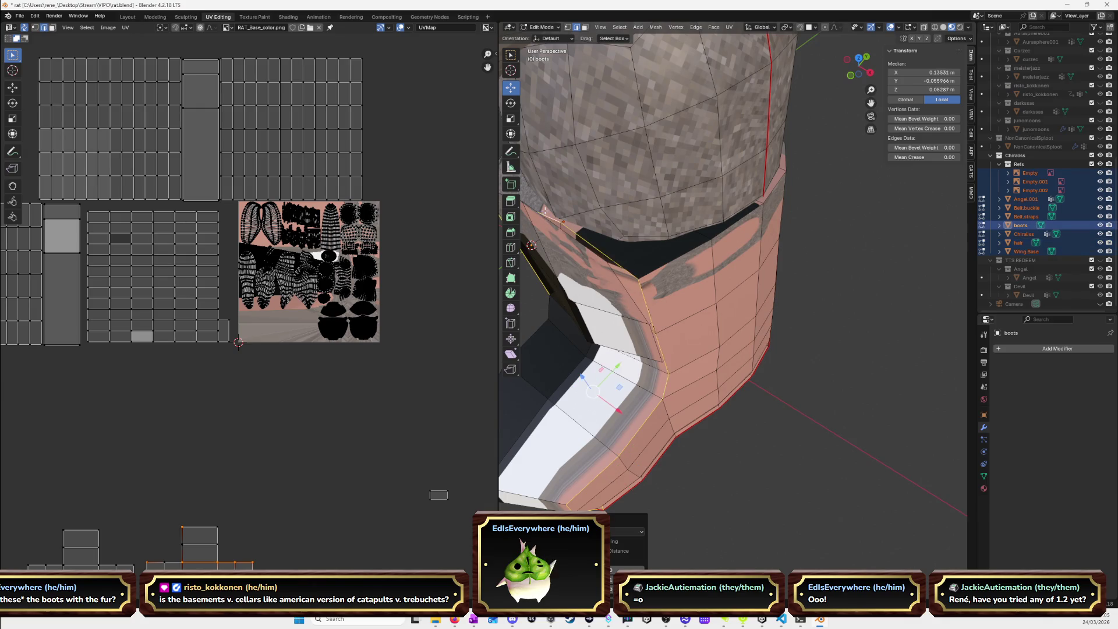
left_click(577, 234, "shift")
left_click(556, 220, "shift")
Add the boot's top loop, two vertical loops, the top rim and the toe-top loop.
middle_click_drag(556, 221, 664, 181)
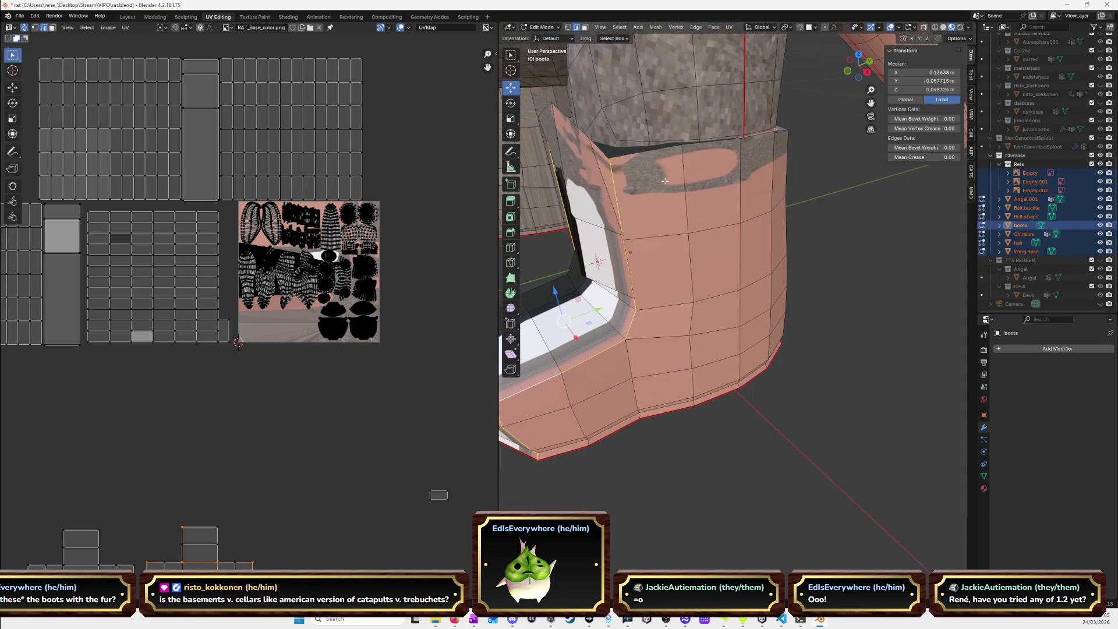
left_click(654, 152, "alt+shift")
mouse_move(646, 412)
middle_mouse_down()
mouse_move(716, 280)
mouse_move(772, 210)
mouse_move(754, 232)
mouse_move(780, 235)
mouse_move(822, 194)
mouse_move(812, 185)
middle_mouse_up()
left_click(772, 183, "alt+shift")
left_click(796, 208, "alt+shift")
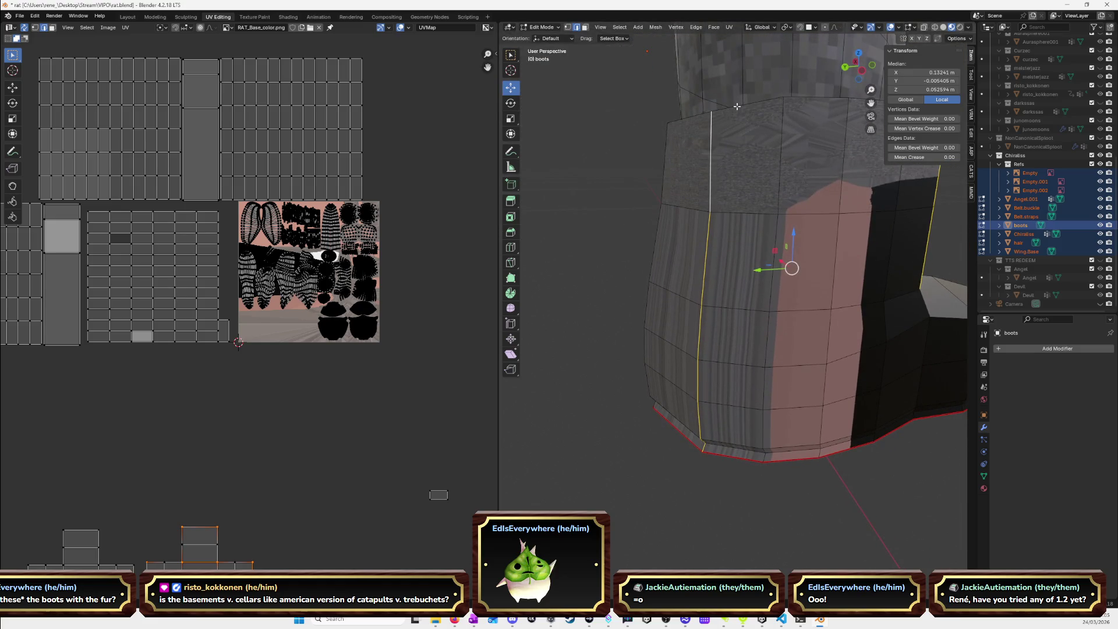
left_click(736, 106, "alt+shift")
mouse_move(737, 107)
middle_mouse_down()
mouse_move(802, 212)
mouse_move(707, 198)
middle_mouse_up()
left_click(630, 157, "alt+shift")
middle_click_drag(629, 158, 655, 189)
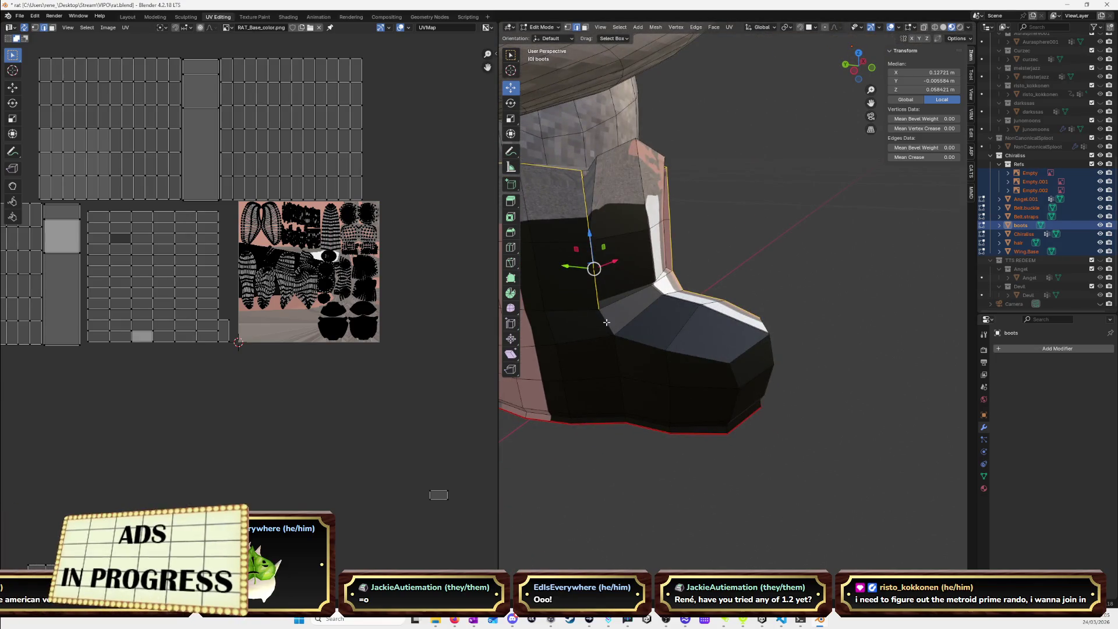
left_click(734, 380, "alt+shift")
left_click(734, 381, "alt+shift")
mouse_move(734, 381)
middle_mouse_down()
mouse_move(623, 337)
mouse_move(858, 178)
middle_mouse_up()
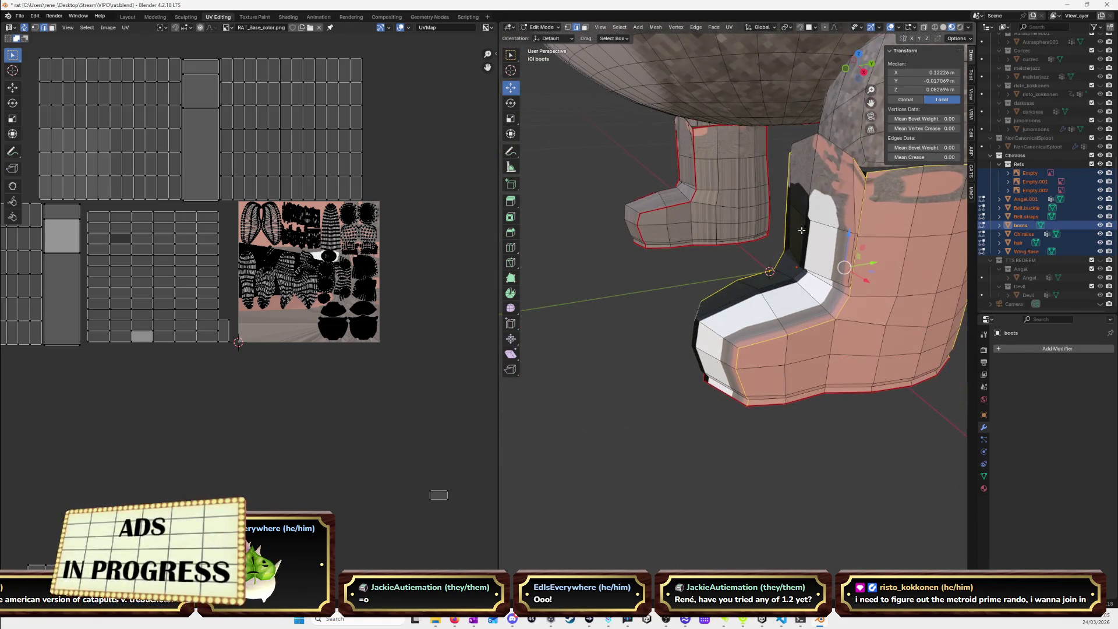
left_click(858, 179, "shift")
left_click(858, 178, "shift")
middle_click_drag(858, 178, 769, 210)
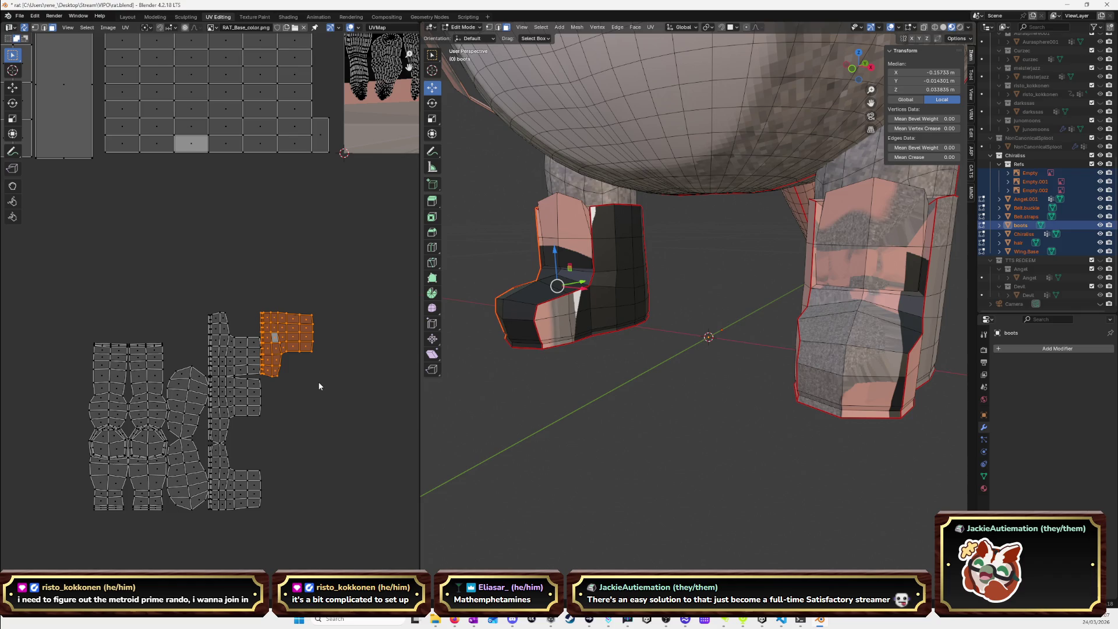
Turn the left boot island 180° and slot it beside the other boot islands.
type("r80")
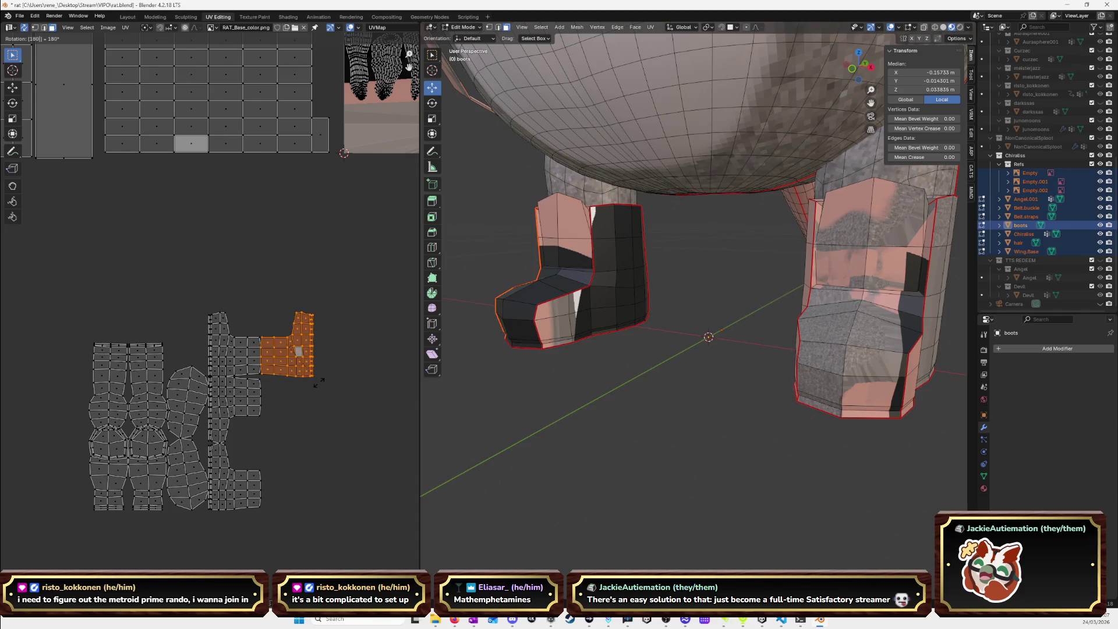
key("Return")
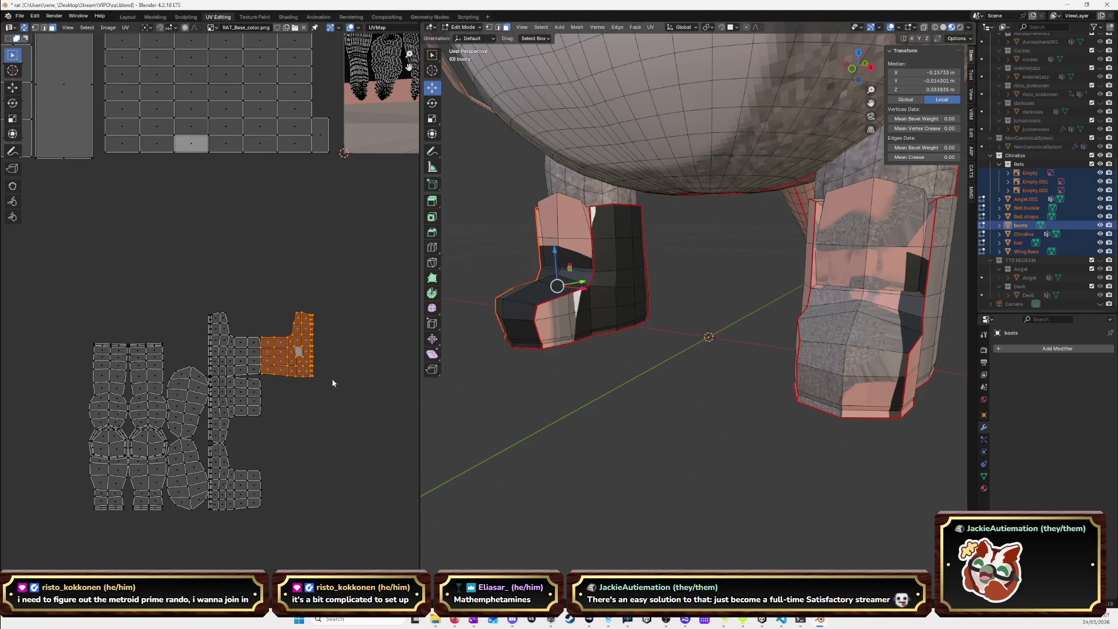
key("g")
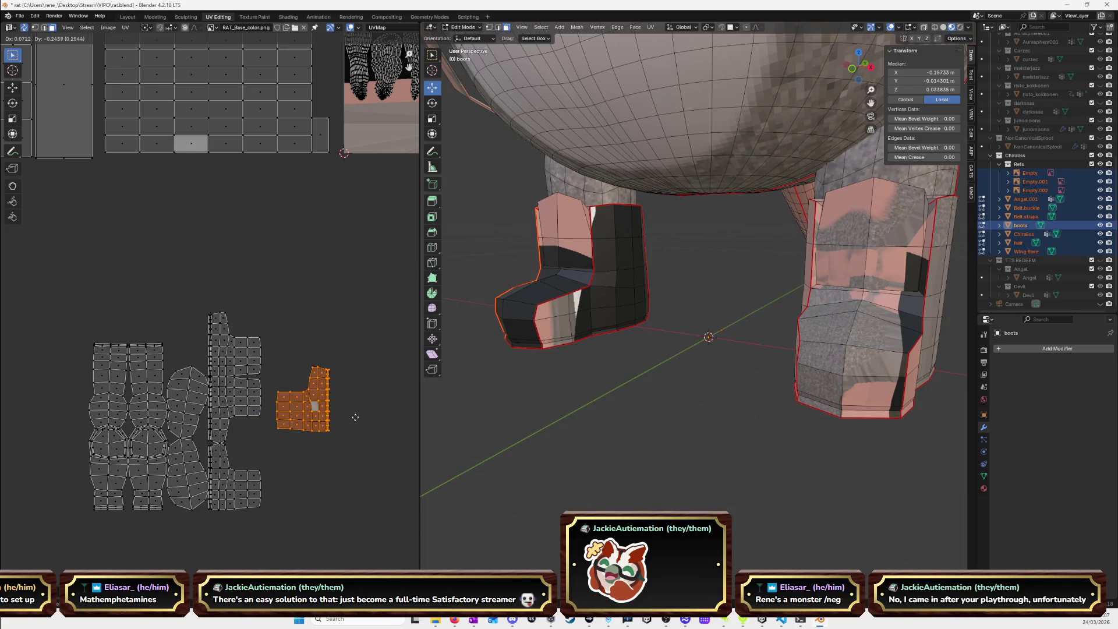
left_click(361, 441)
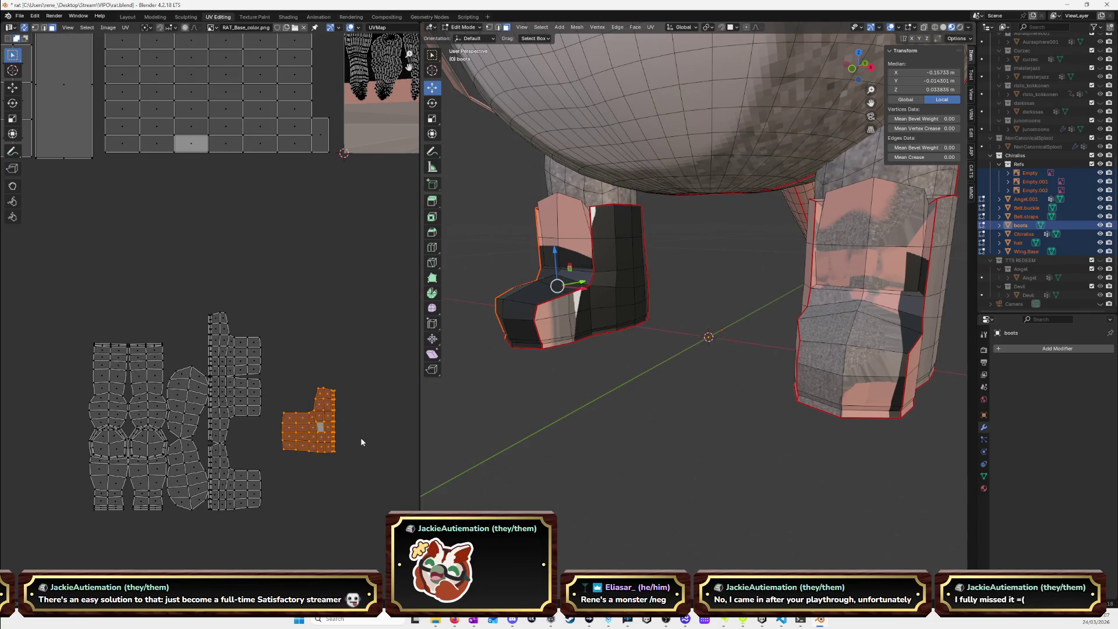
key("r")
key("Escape")
type("r")
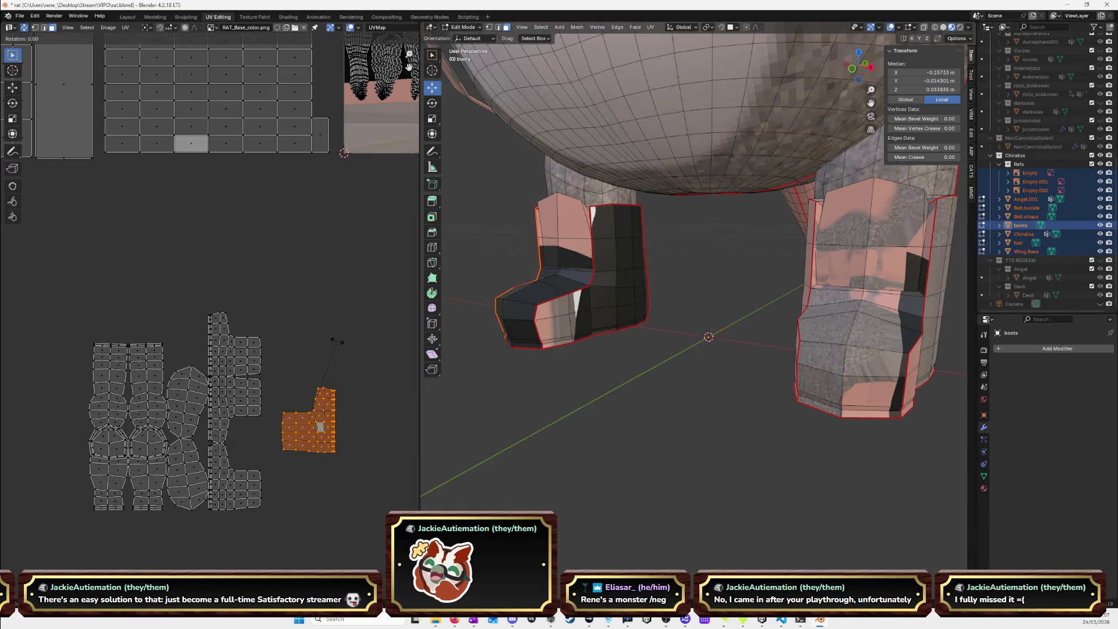
type("90")
key("BackSpace")
key("BackSpace")
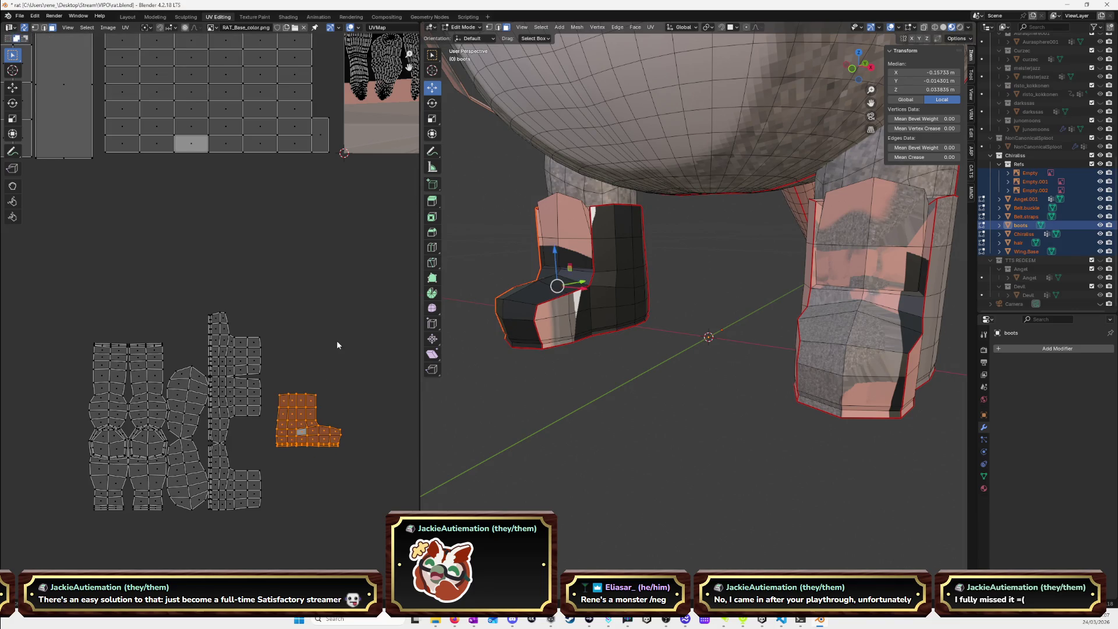
type("80")
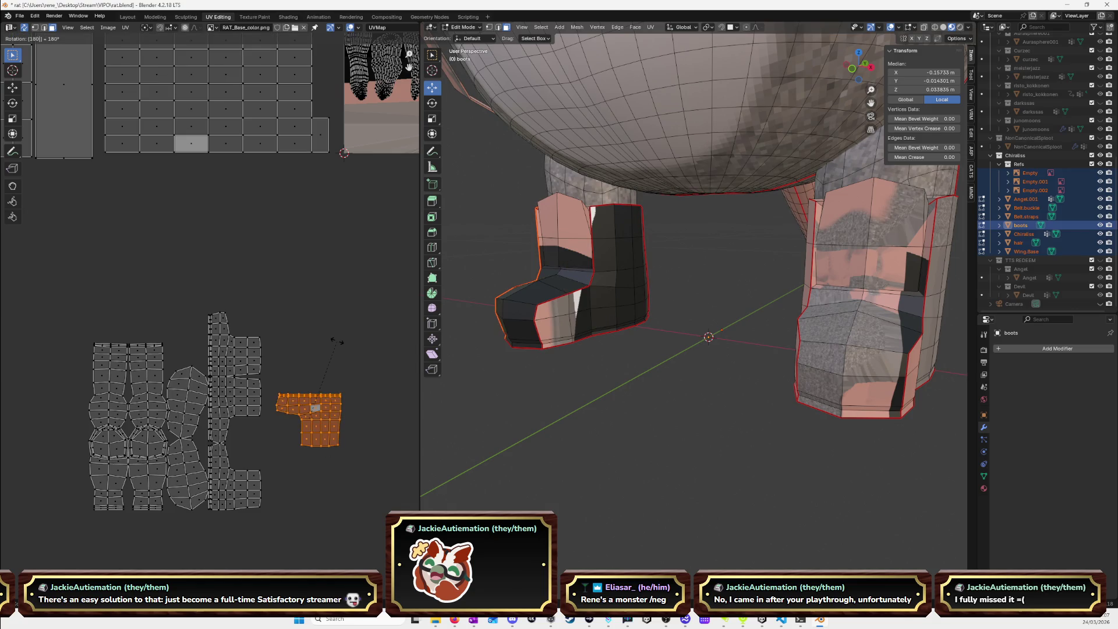
key("Return")
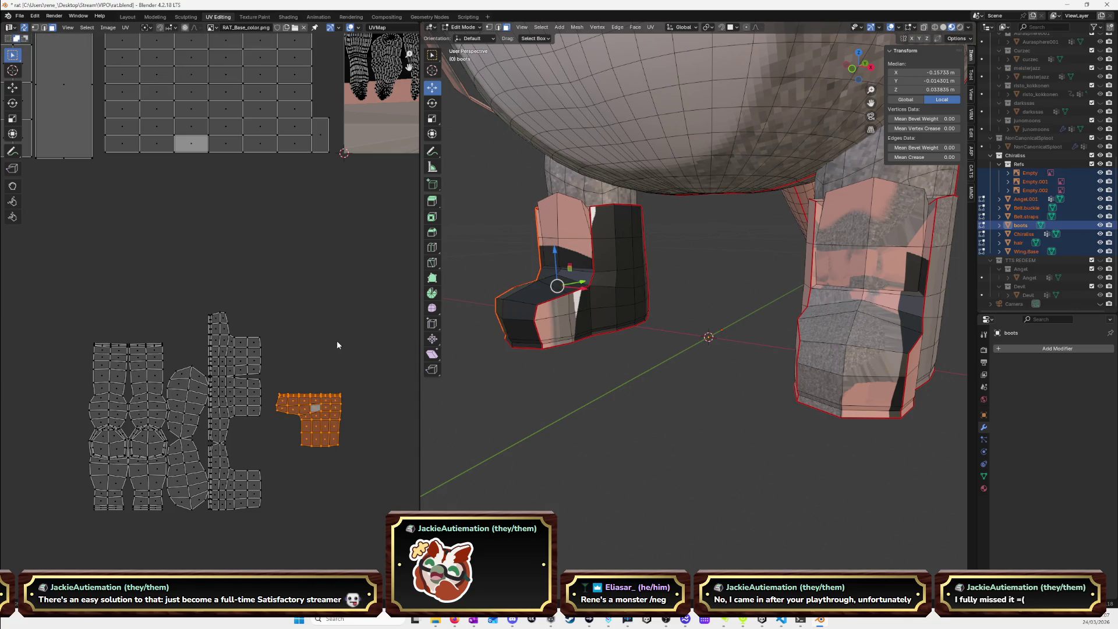
key("g")
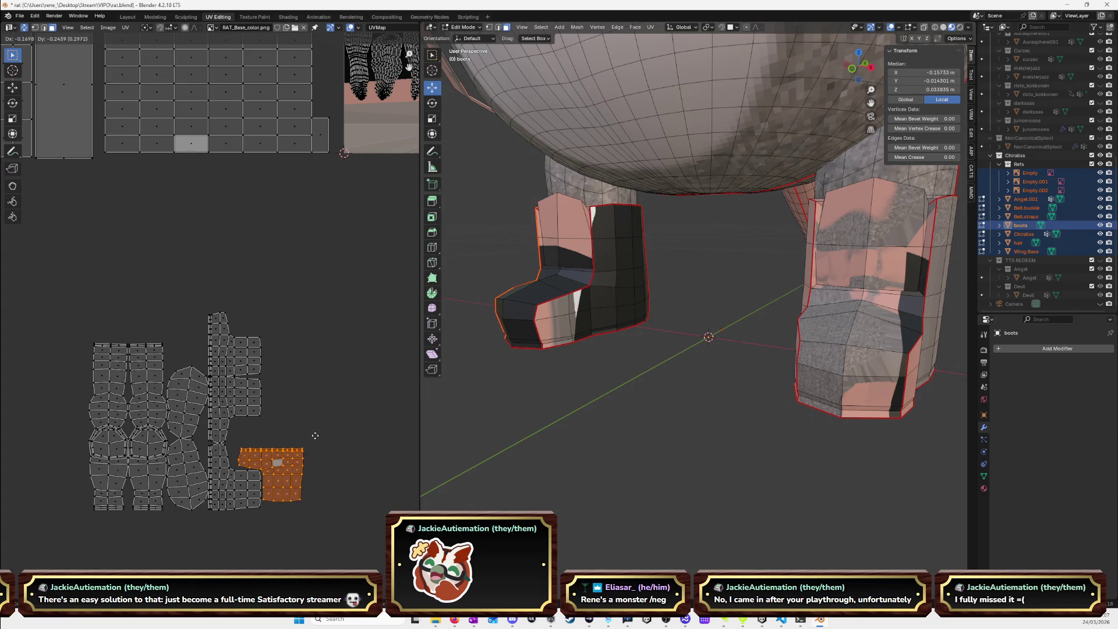
left_click(315, 435)
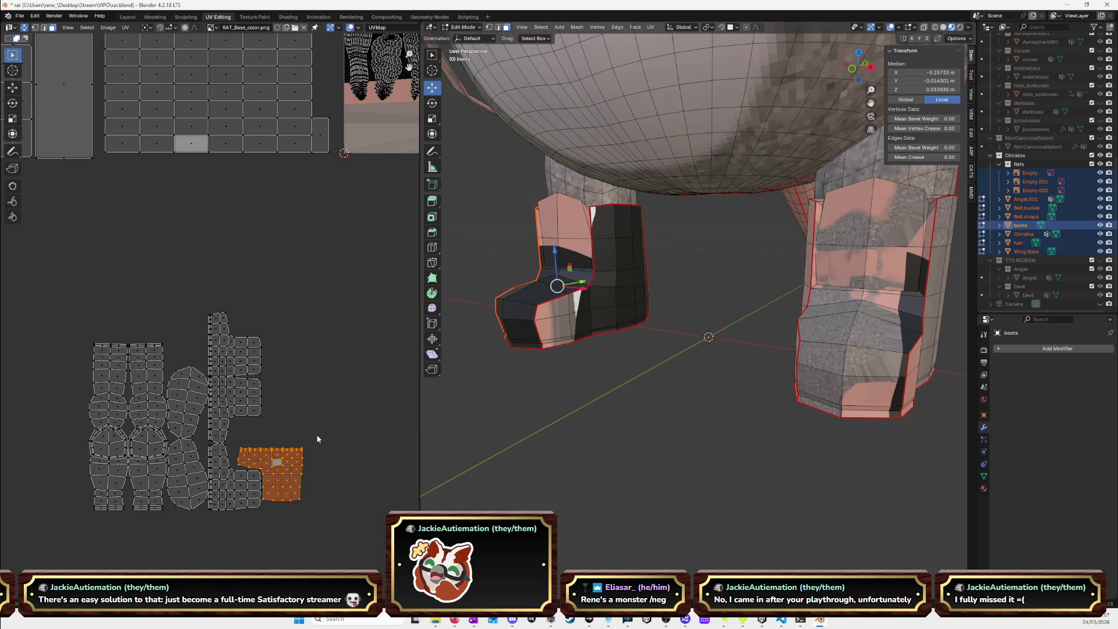
Select the whole right boot island, rotate it 180° then 90°, and place it by the others.
left_click(233, 361)
key("l")
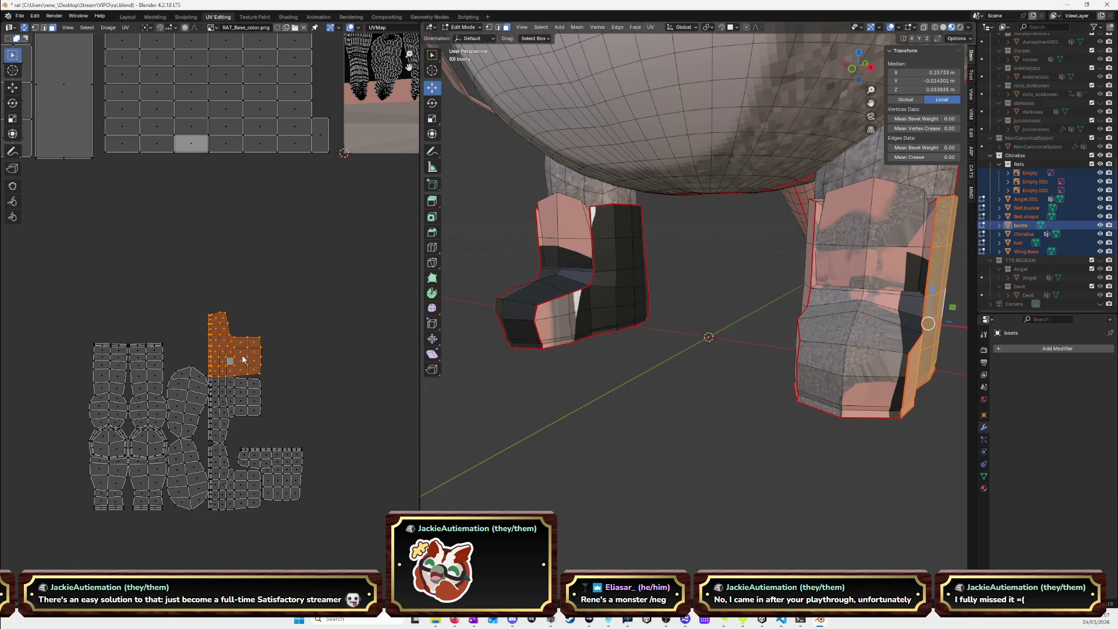
key("r")
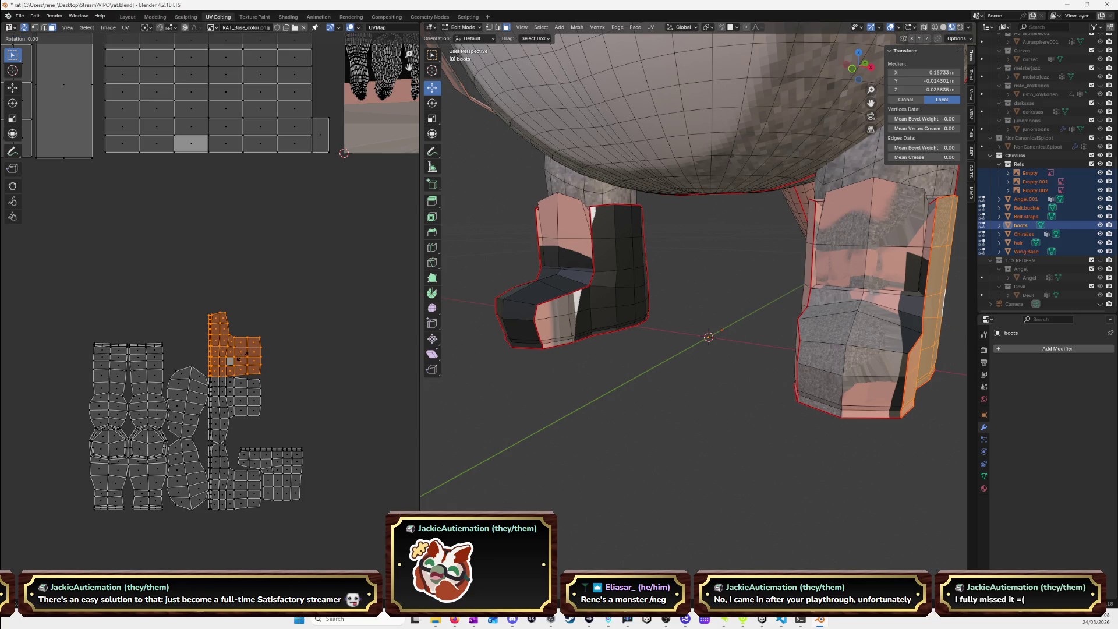
type("180")
key("Return")
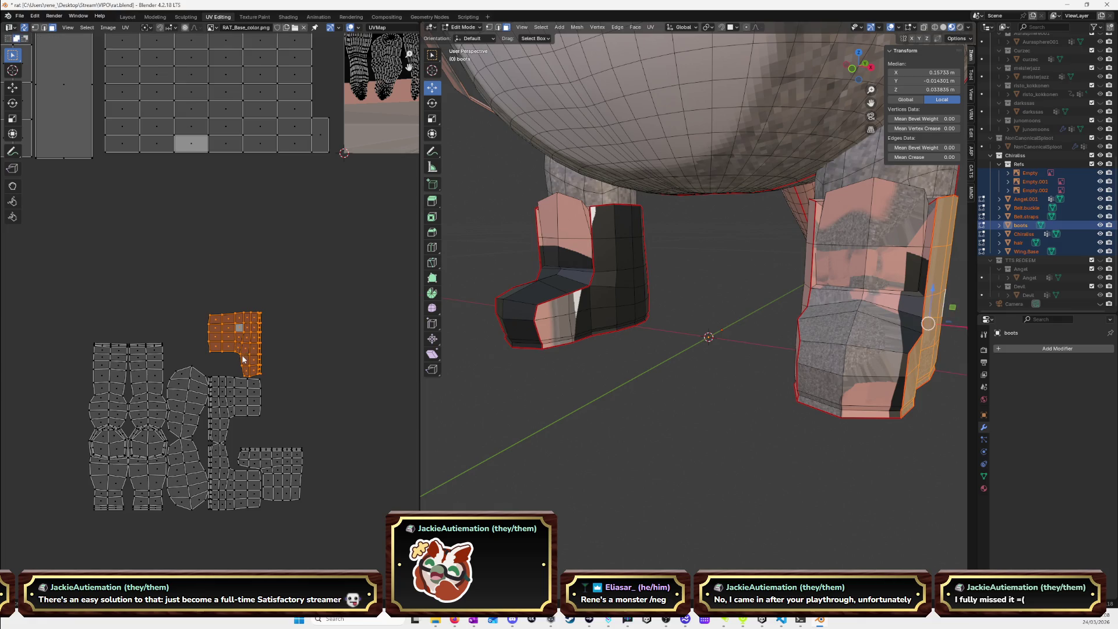
type("r90")
key("Return")
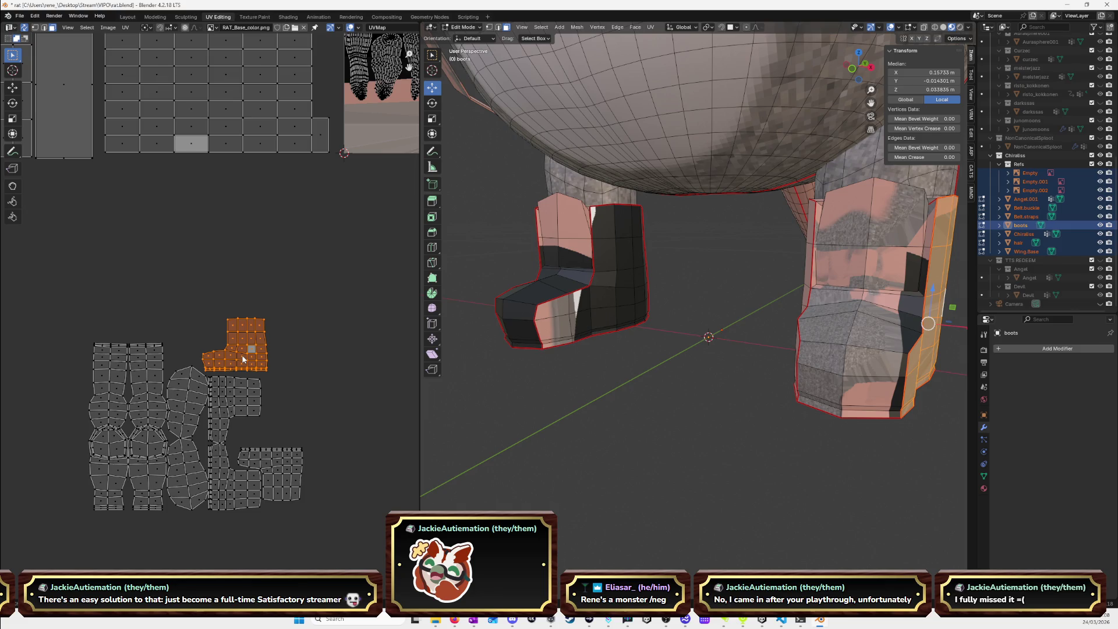
key("g")
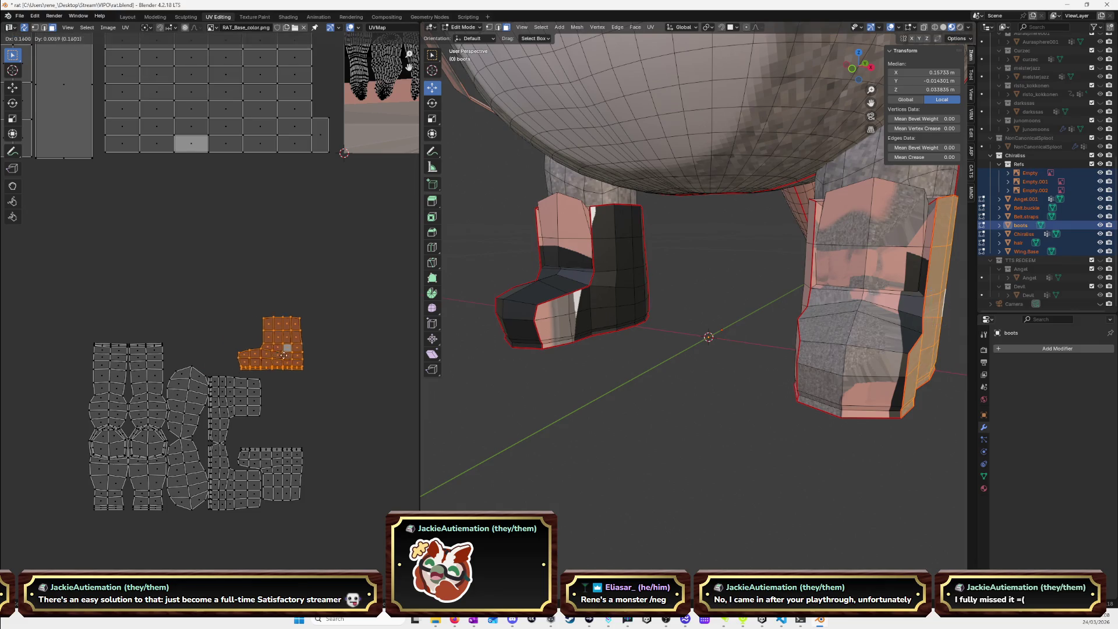
left_click(277, 427)
key("g")
left_click(277, 426)
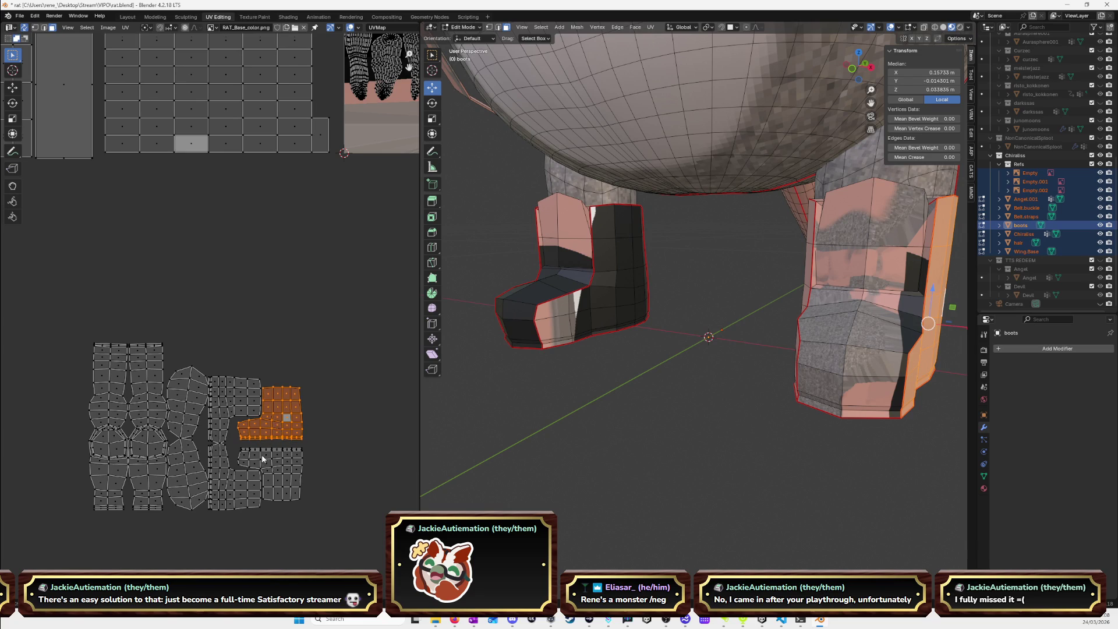
Box-select all the right-hand boot islands and start moving them together.
middle_click_drag(262, 456, 268, 397)
left_click_drag(331, 489, 219, 303)
key("g")
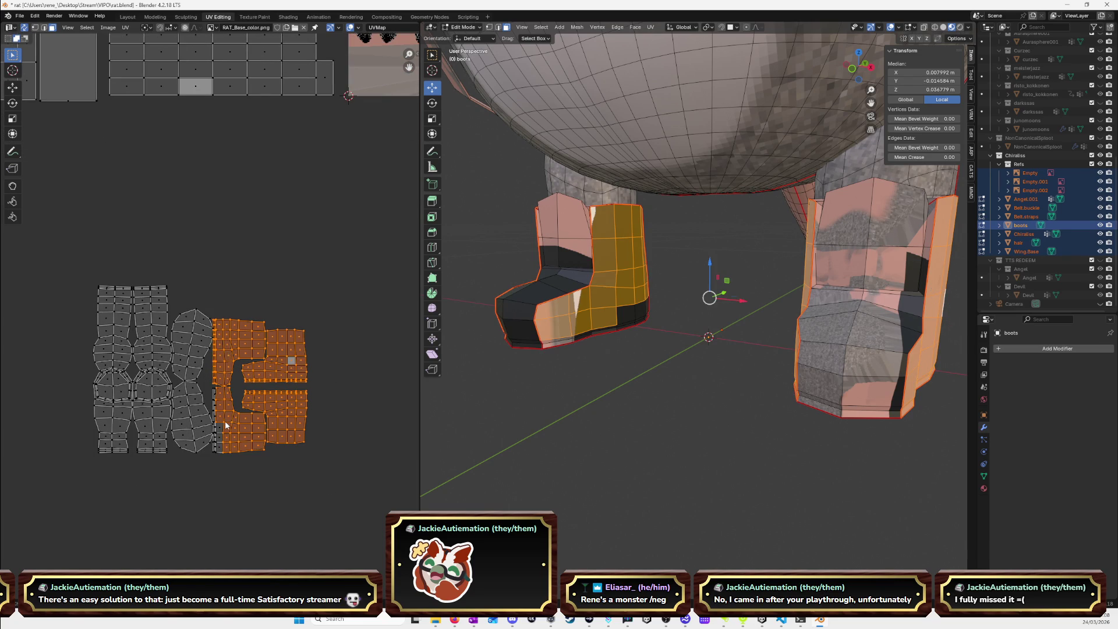
Reposition the selected boot islands up and to the right.
left_click(212, 335)
key("g")
left_click(317, 305)
middle_click_drag(257, 369, 304, 351)
Move the small island into the gap and shift the lower-left island up beside it.
left_click(244, 324)
key("l")
key("g")
left_click(307, 240)
left_click(241, 391)
key("l")
key("g")
left_click(293, 294)
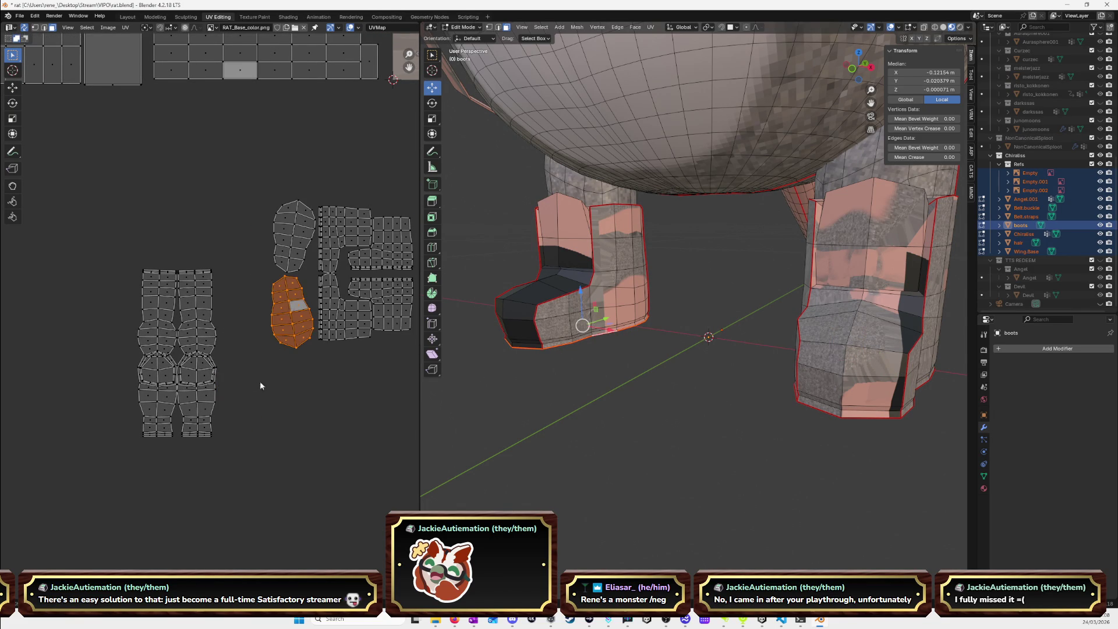
Place another island next to the others, shrink it to 0.83, then select all boot islands.
left_click(202, 374)
key("l")
key("g")
left_click(266, 294)
key("s")
key("Return")
middle_click_drag(174, 186, 101, 212)
mouse_move(101, 205)
left_mouse_down()
mouse_move(389, 401)
mouse_move(386, 386)
left_mouse_up()
scroll(386, 391, "down", 5)
Move the boot islands onto the texture, scale them 0.35 into the lower-left corner, then switch away from Blender.
key("g")
scroll(233, 245, "up", 4)
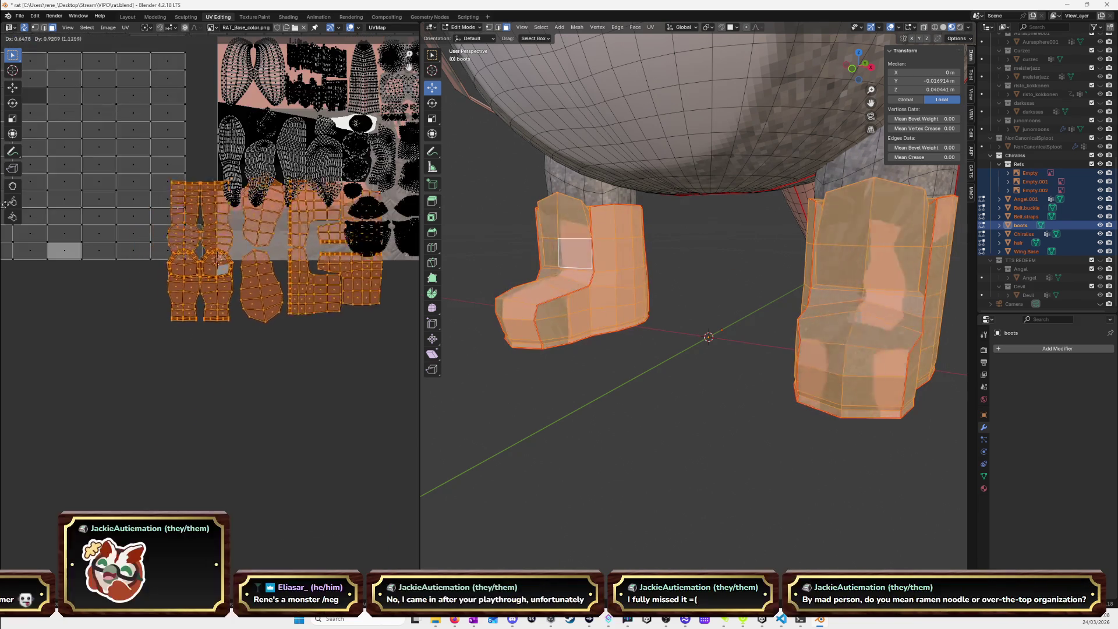
left_click(221, 262)
key("KP_Decimal")
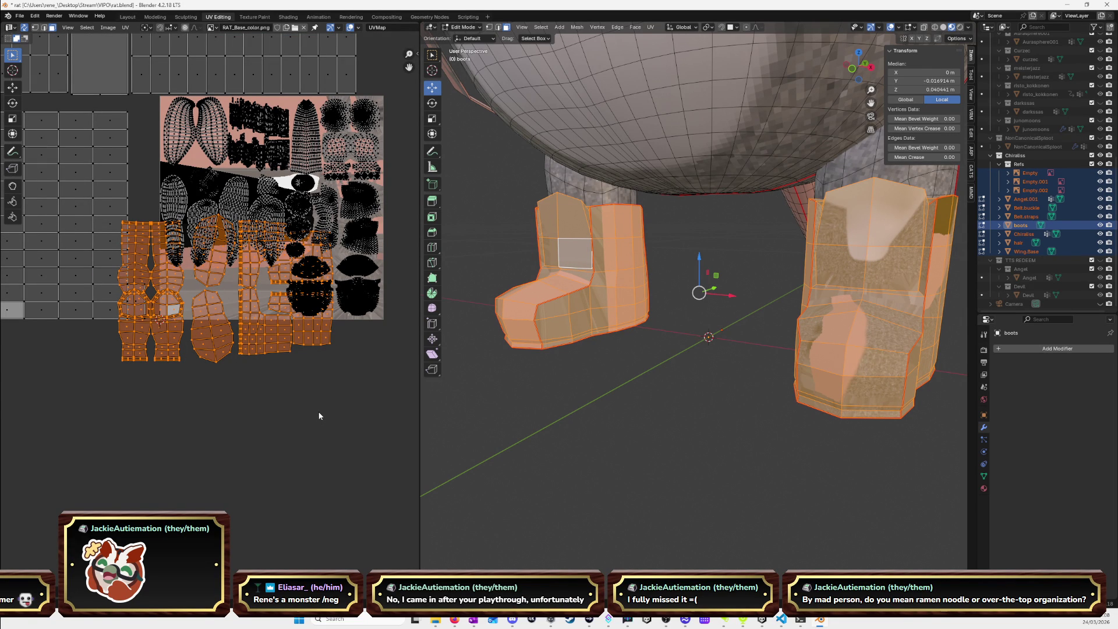
key("s")
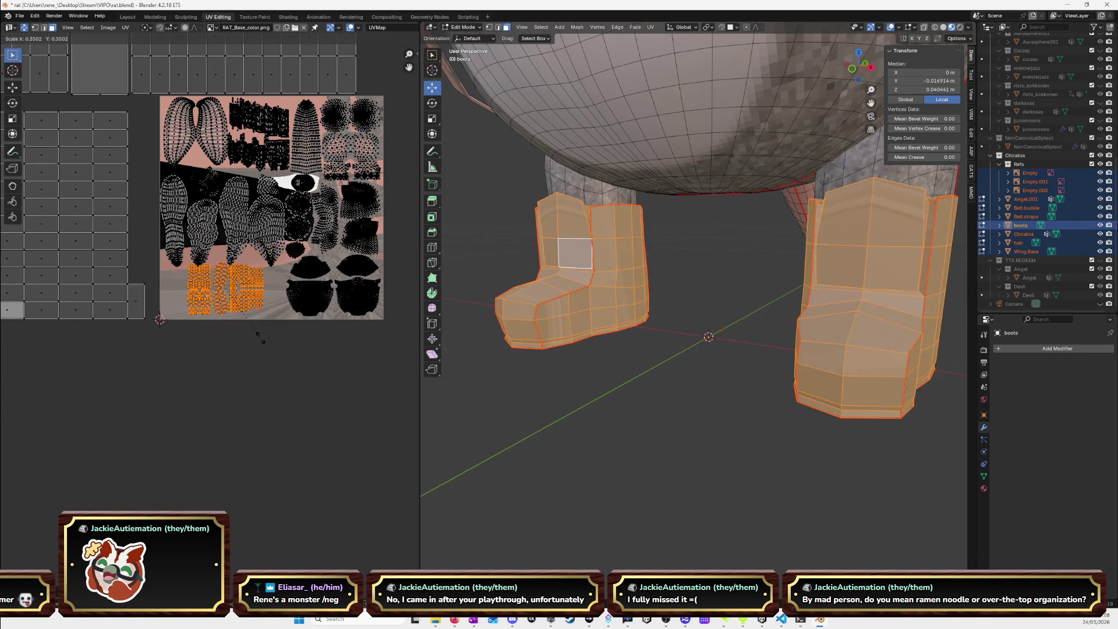
left_click(260, 338)
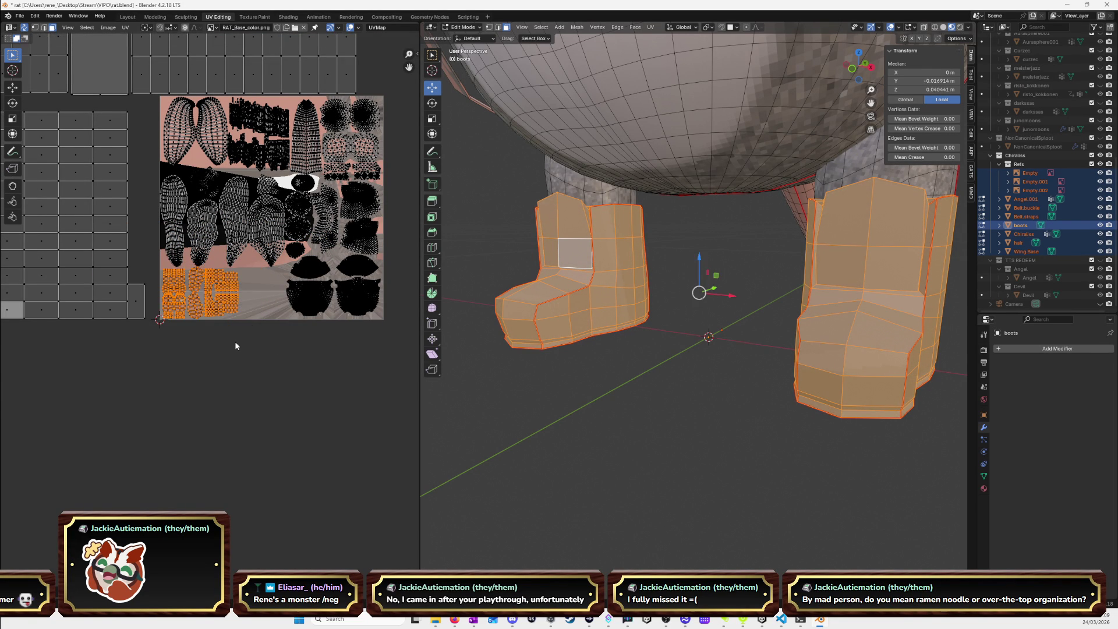
key("KP_Decimal")
scroll(236, 346, "down", 4)
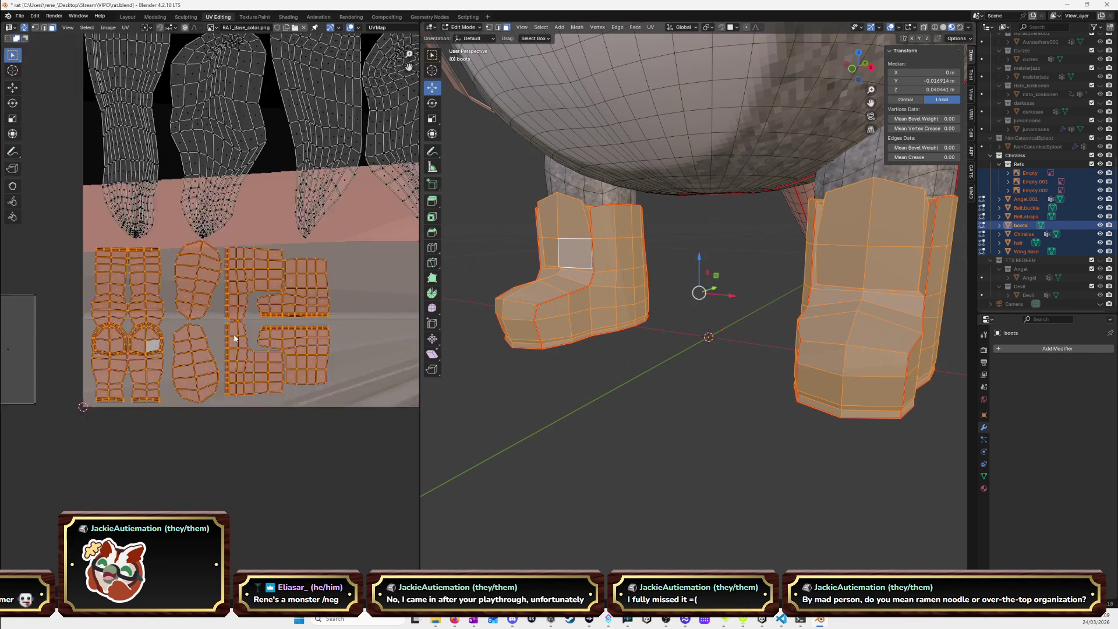
scroll(235, 332, "down", 2)
scroll(215, 323, "down", 3)
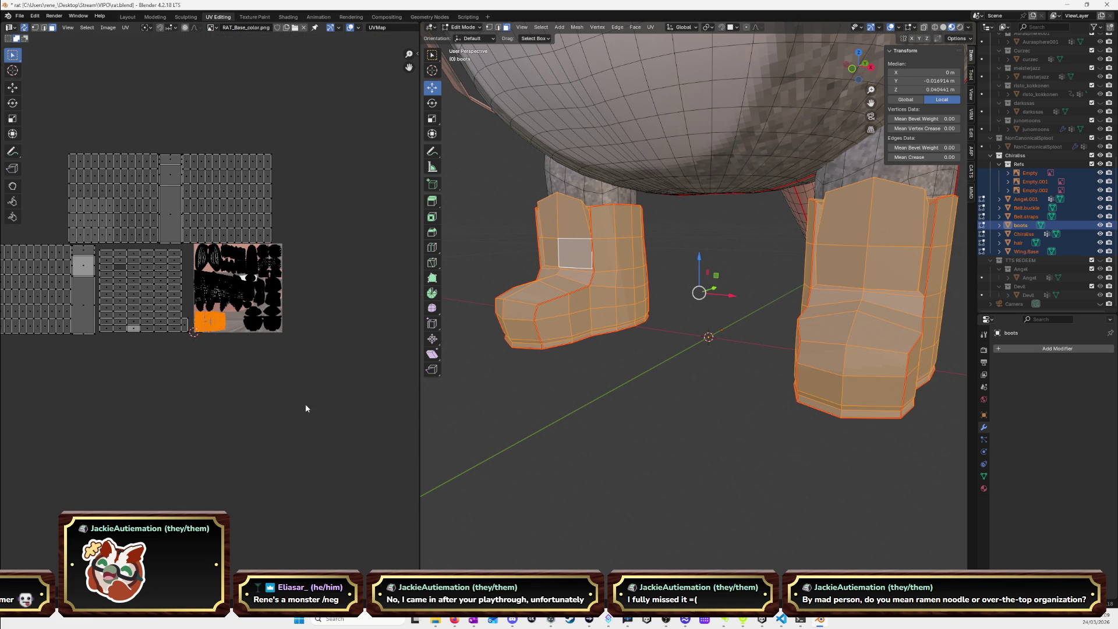
key("alt+Tab")
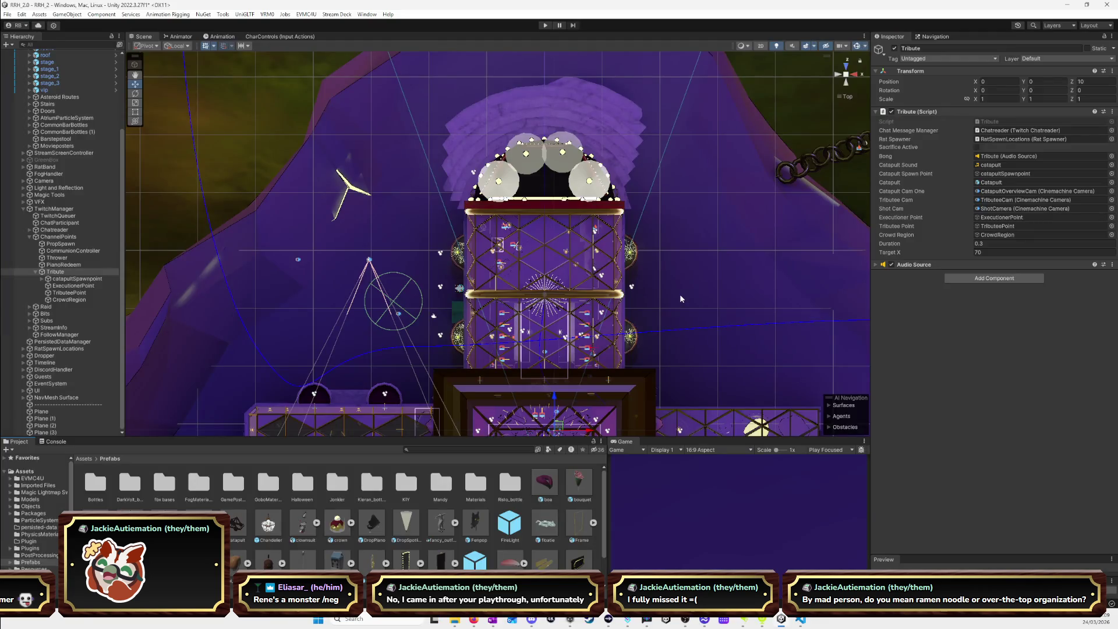
key("alt+Tab")
Open the context menu on a line in Tribute.cs, then switch back to the Unity editor.
right_click(714, 232)
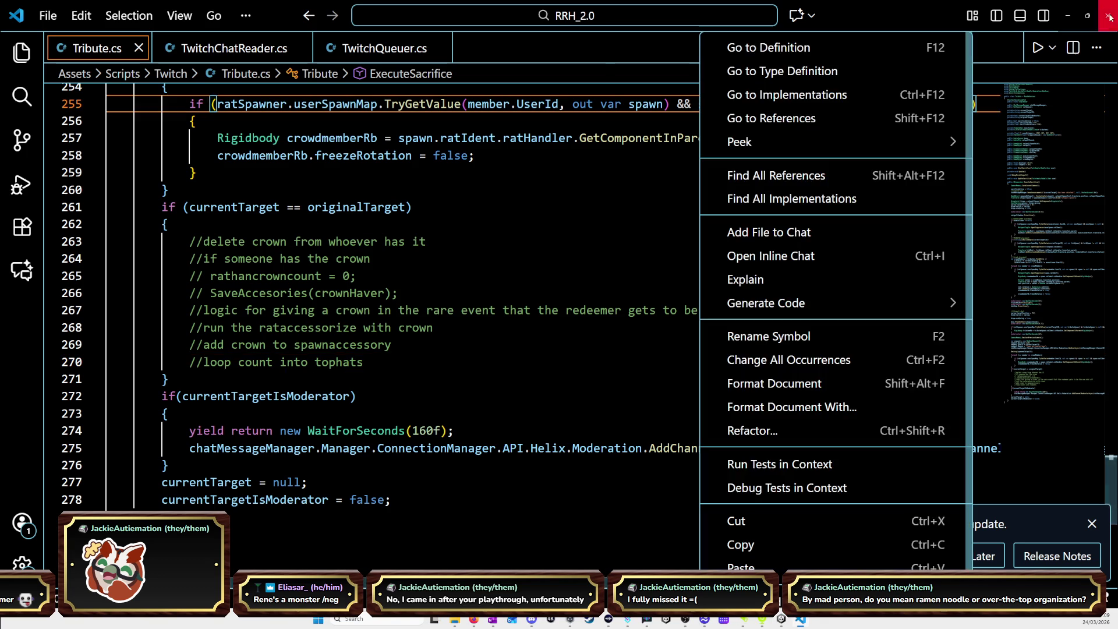
key("alt+Tab")
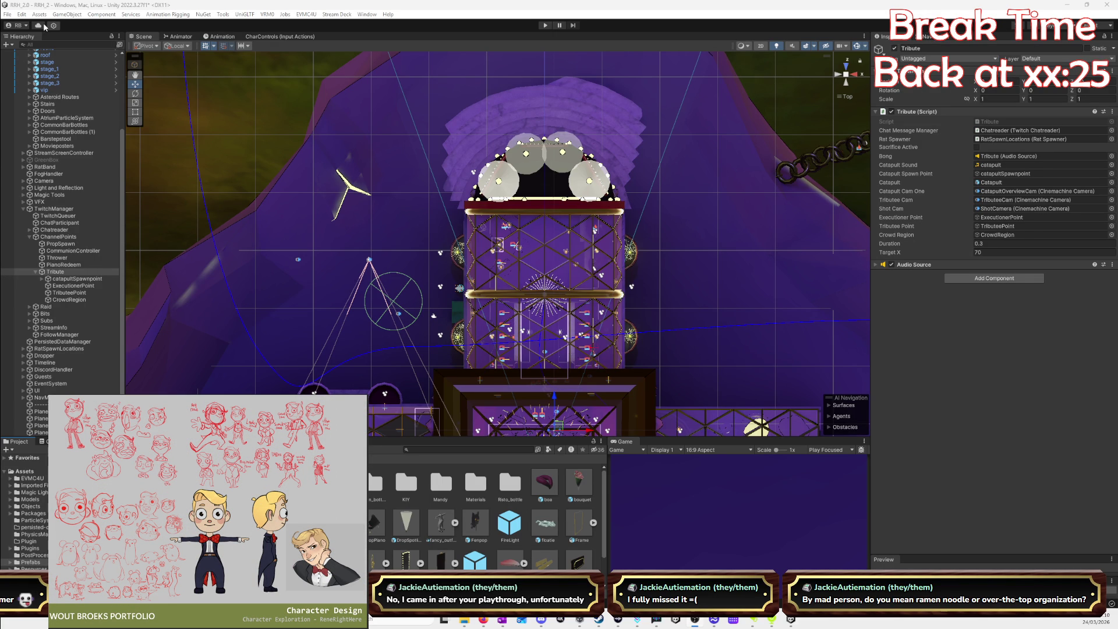
Start the build and choose Don't Save for the modified scenes.
key("alt+F4")
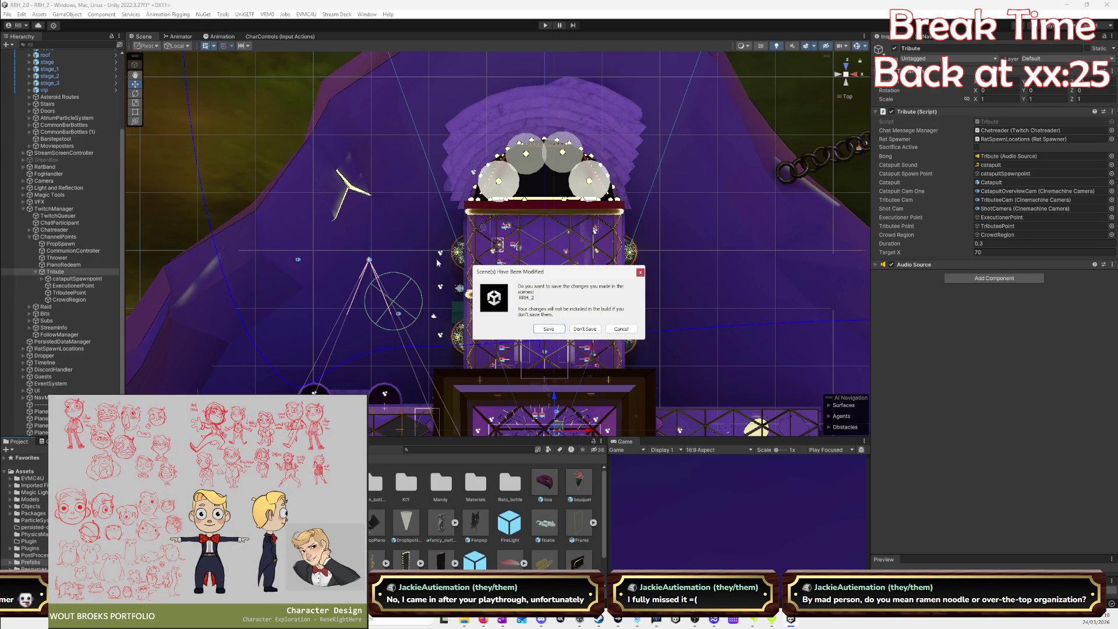
left_click(583, 329)
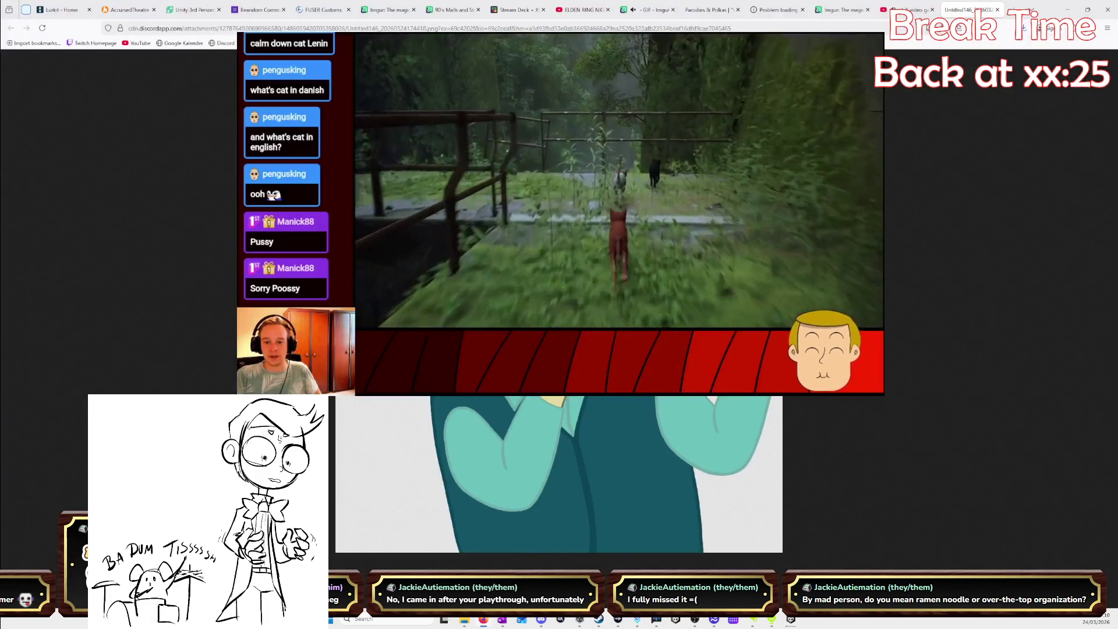
left_click(914, 8)
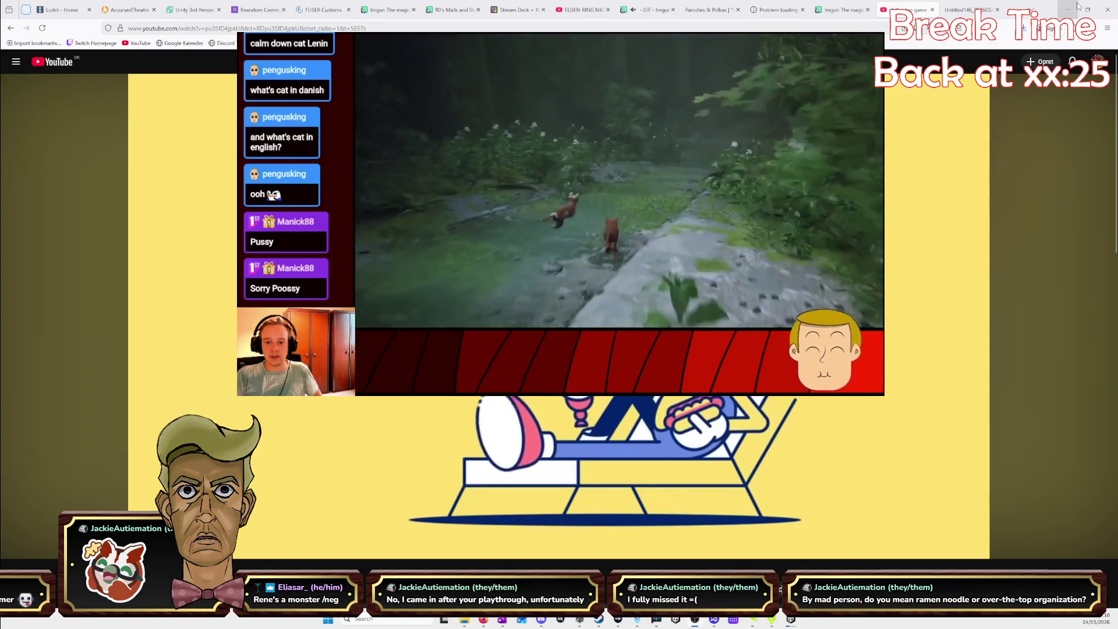
key("alt+Tab")
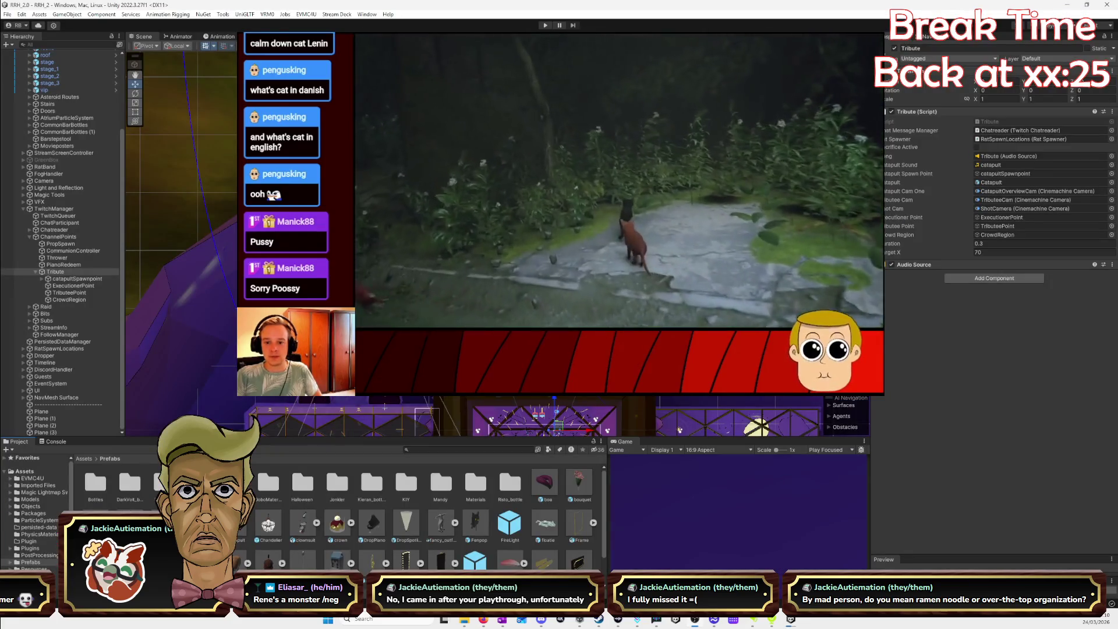